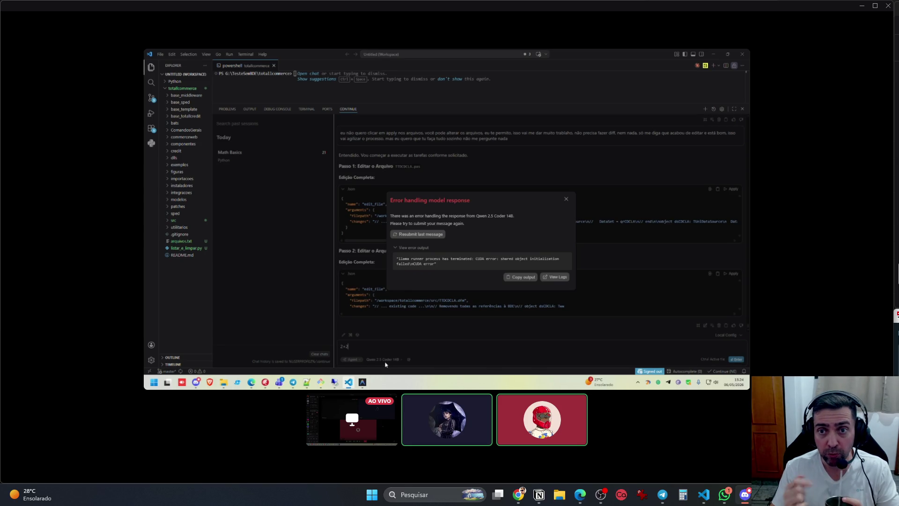
- Bring VS Code forward, open .gitignore with the terminal panel beside it, then return to Discord
{"action": "mouse_move", "coordinate": [507, 116]}
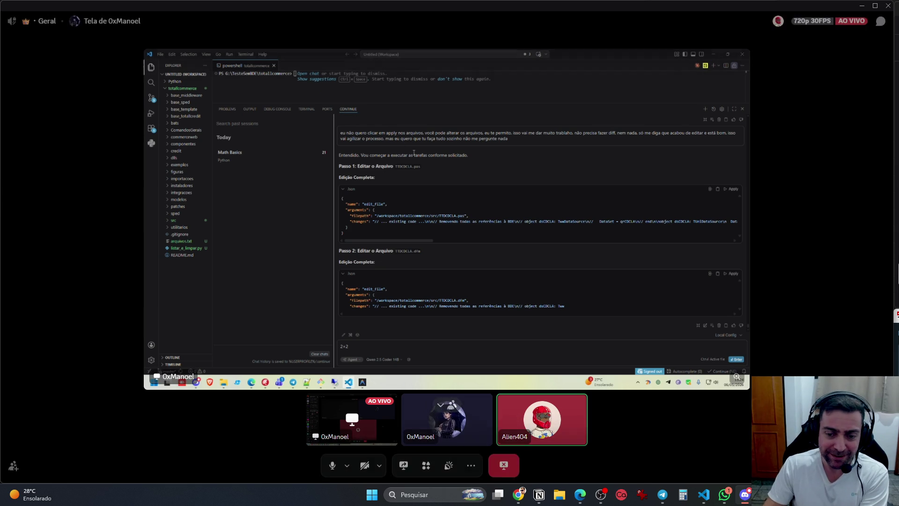
{"action": "key", "text": "alt+Tab"}
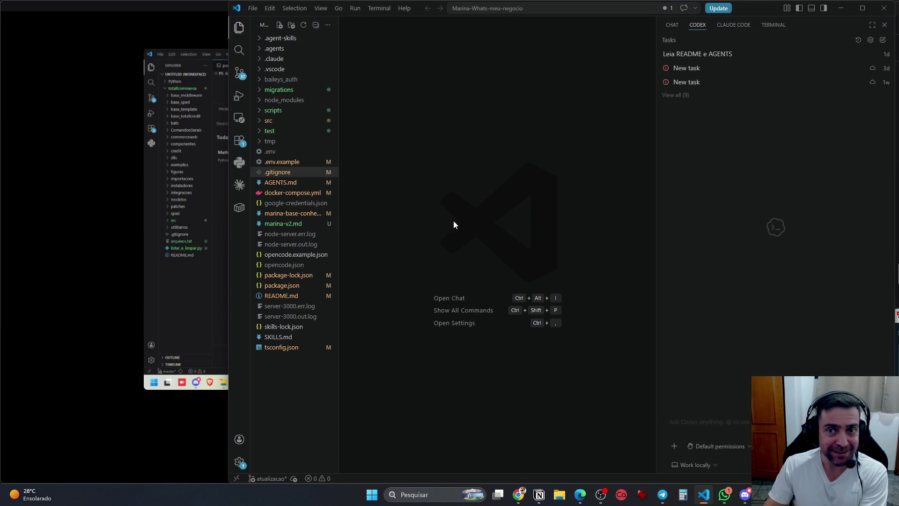
{"action": "key", "text": "ctrl+grave"}
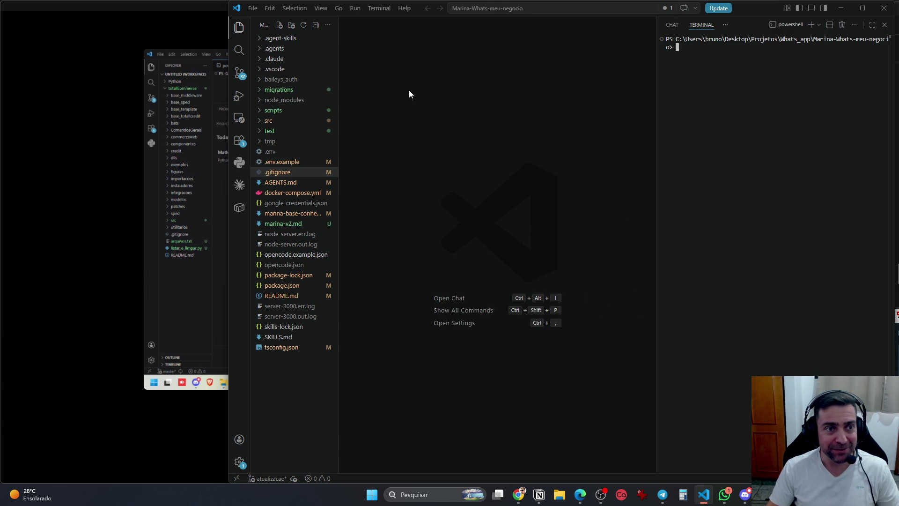
{"action": "key", "text": "ctrl+grave"}
{"action": "left_click", "coordinate": [298, 173]}
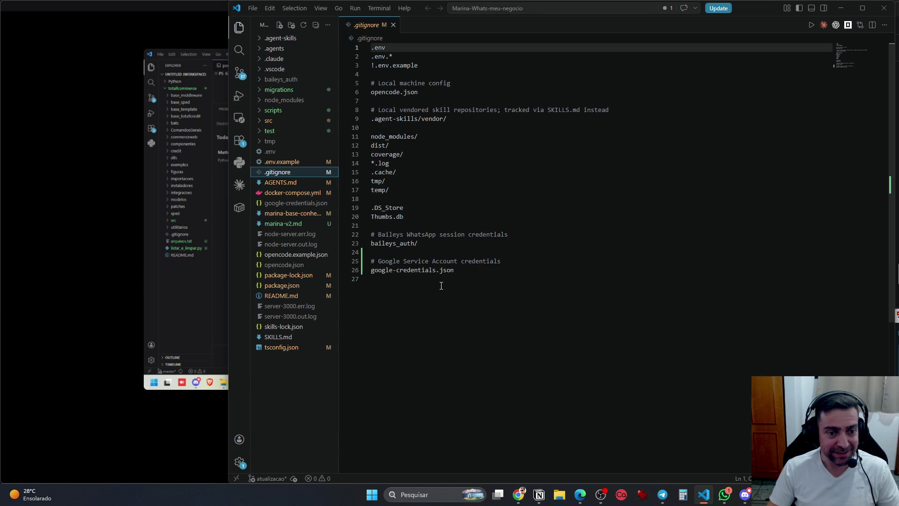
{"action": "key", "text": "ctrl+grave"}
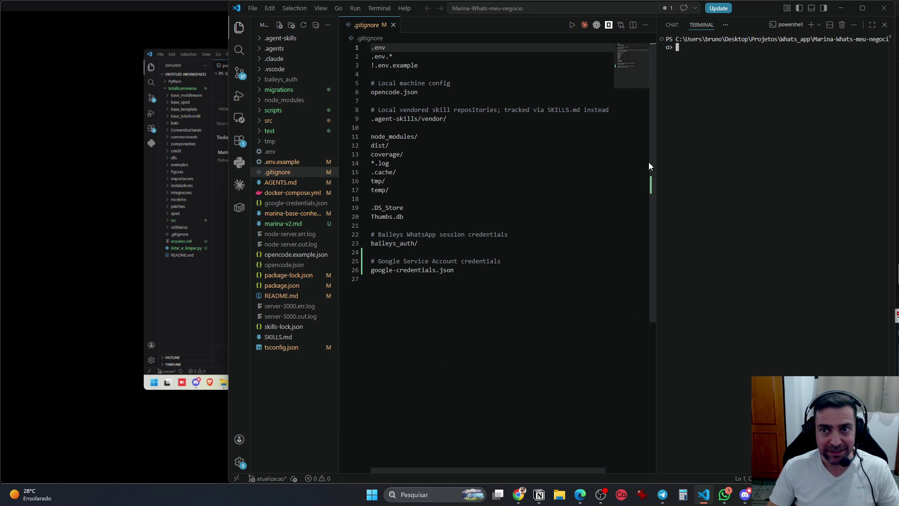
{"action": "key", "text": "ctrl+grave"}
{"action": "key", "text": "alt+Tab"}
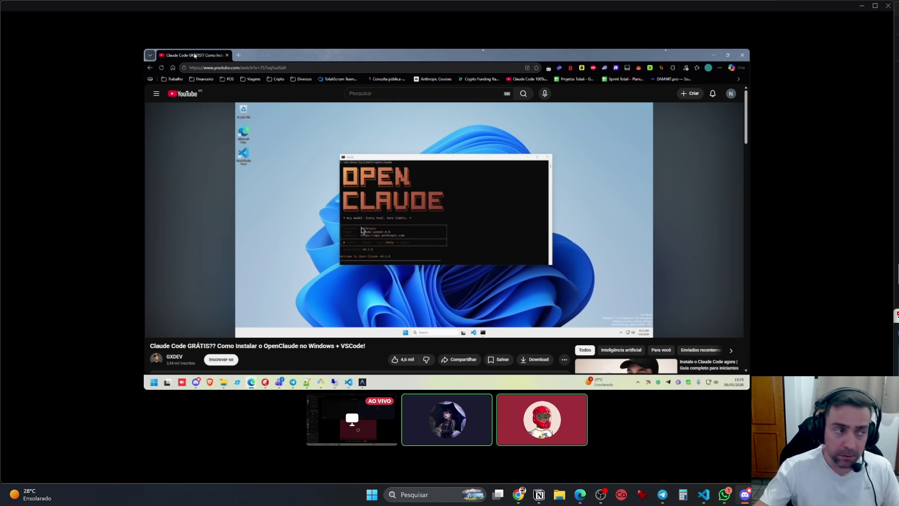
{"action": "mouse_move", "coordinate": [690, 305]}
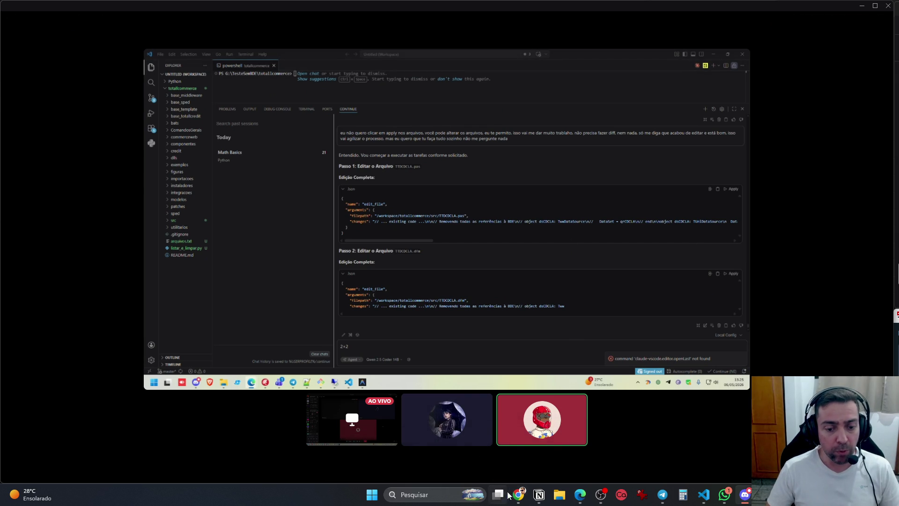
- In a new Chrome tab, go to the opencode.ai download page, then switch to Discord
{"action": "left_click", "coordinate": [517, 494]}
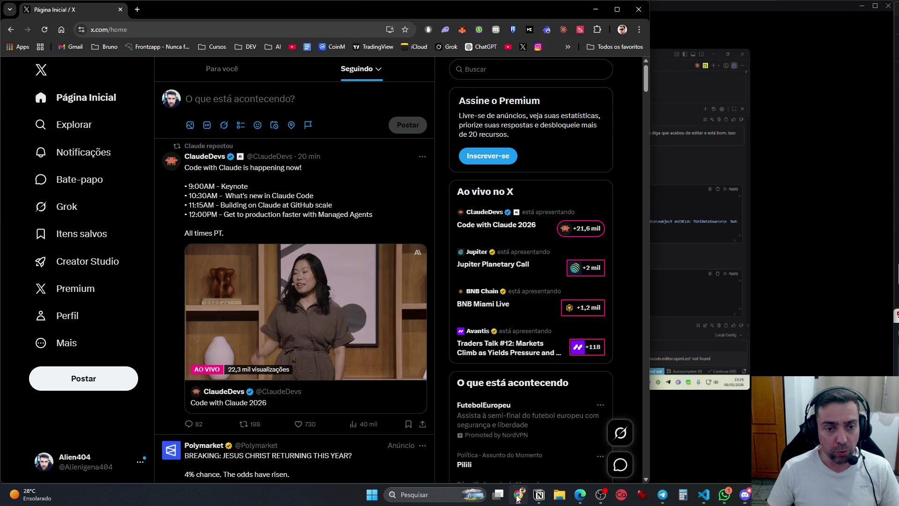
{"action": "left_click", "coordinate": [134, 9]}
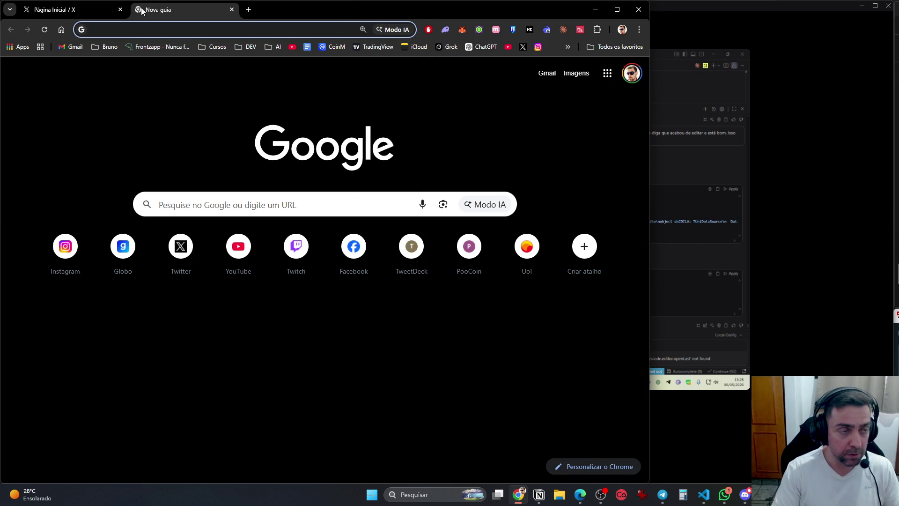
{"action": "type", "text": "opn"}
{"action": "key", "text": "BackSpace"}
{"action": "type", "text": "encode.ai/br/download"}
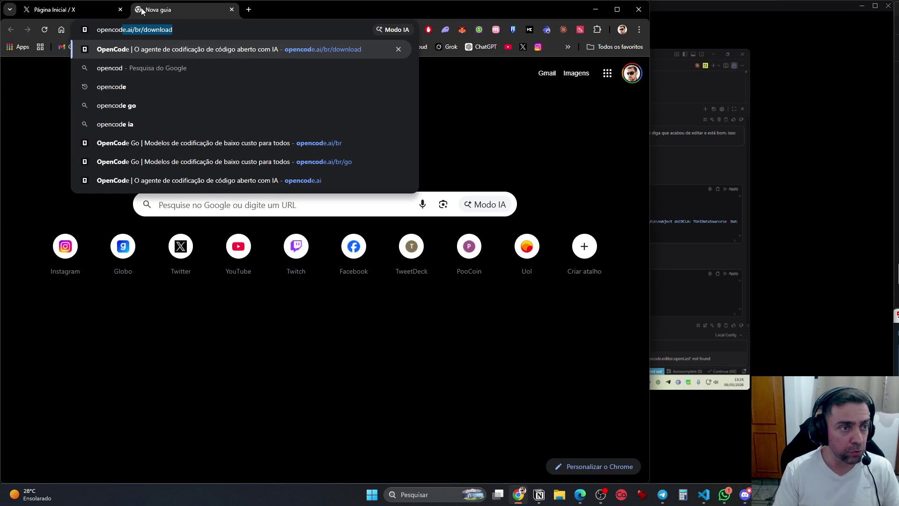
{"action": "key", "text": "Return"}
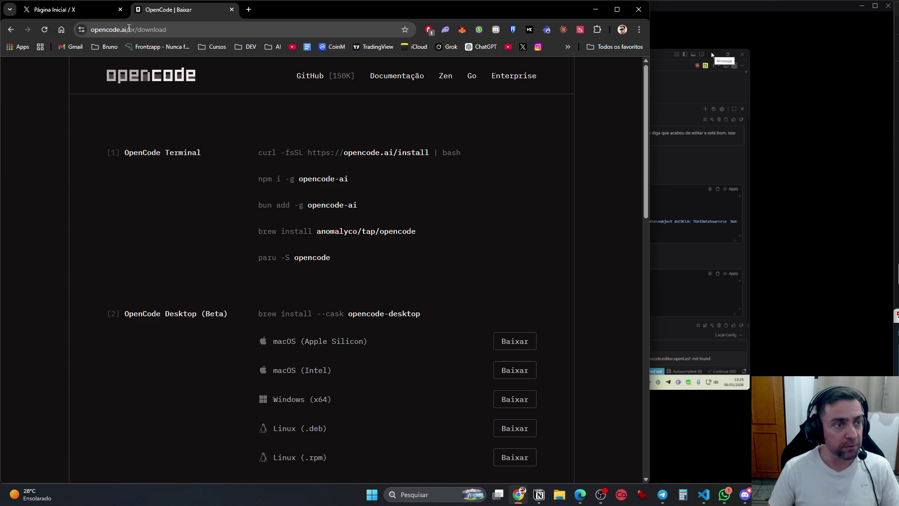
{"action": "left_click_drag", "start_coordinate": [126, 30], "coordinate": [92, 32]}
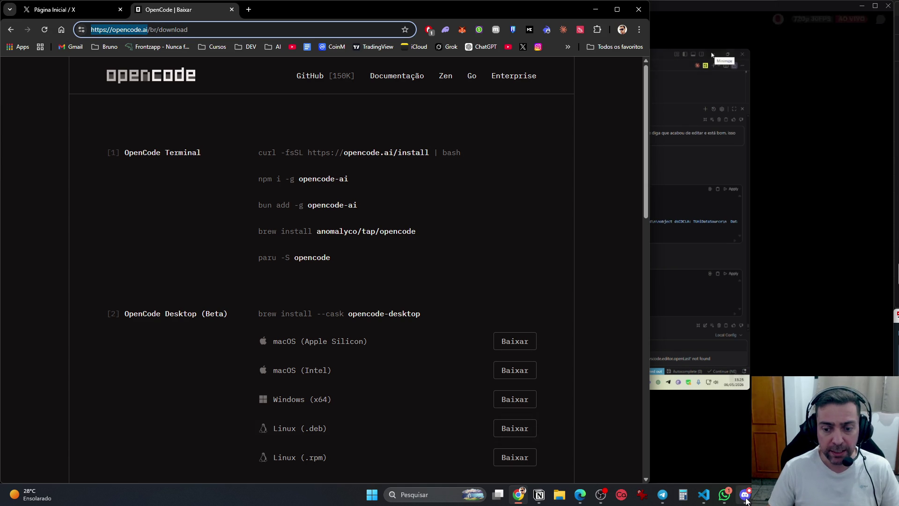
{"action": "mouse_move", "coordinate": [745, 494]}
{"action": "left_click", "coordinate": [712, 436]}
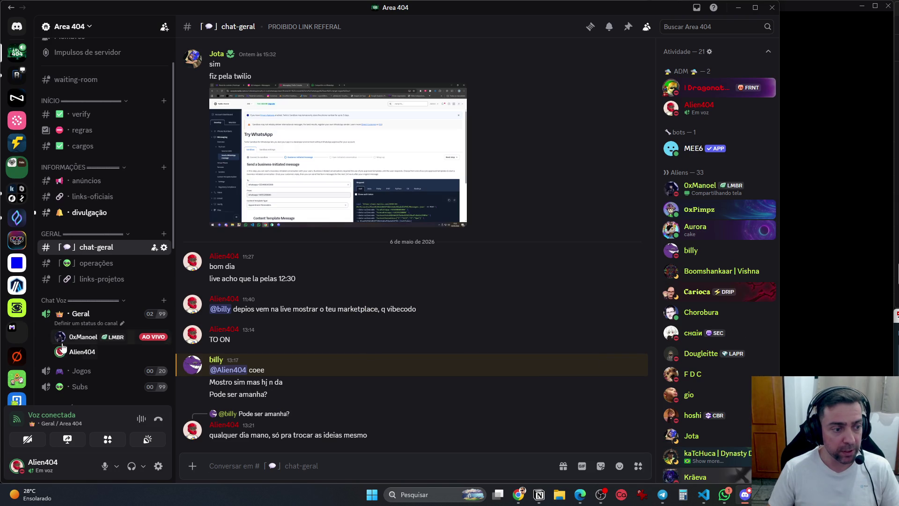
- Visit the Geral voice channel, return to #chat-geral, minimize Discord and bring VS Code forward
{"action": "left_click", "coordinate": [122, 316]}
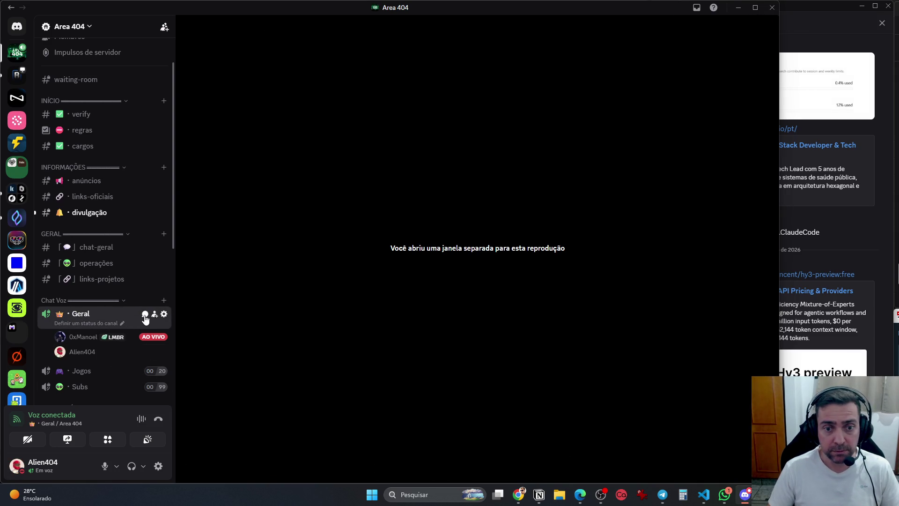
{"action": "left_click", "coordinate": [95, 247]}
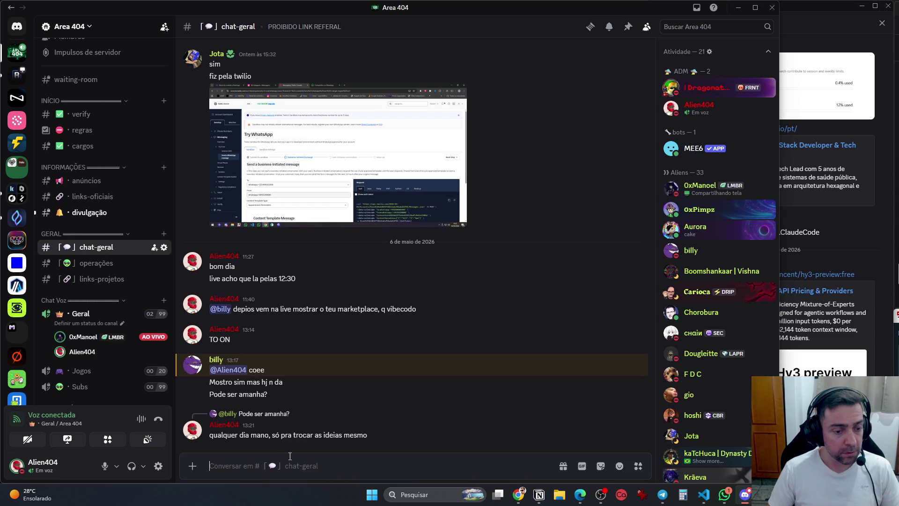
{"action": "left_click", "coordinate": [745, 494]}
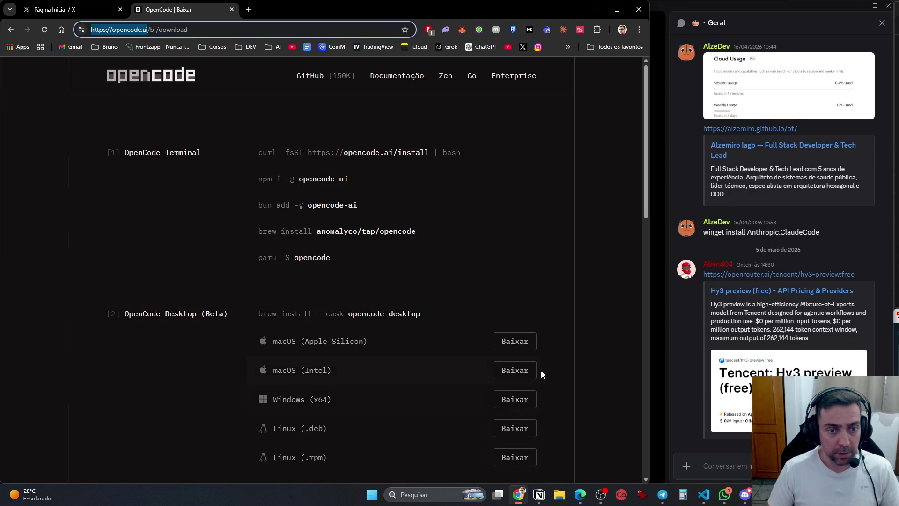
{"action": "left_click", "coordinate": [704, 494]}
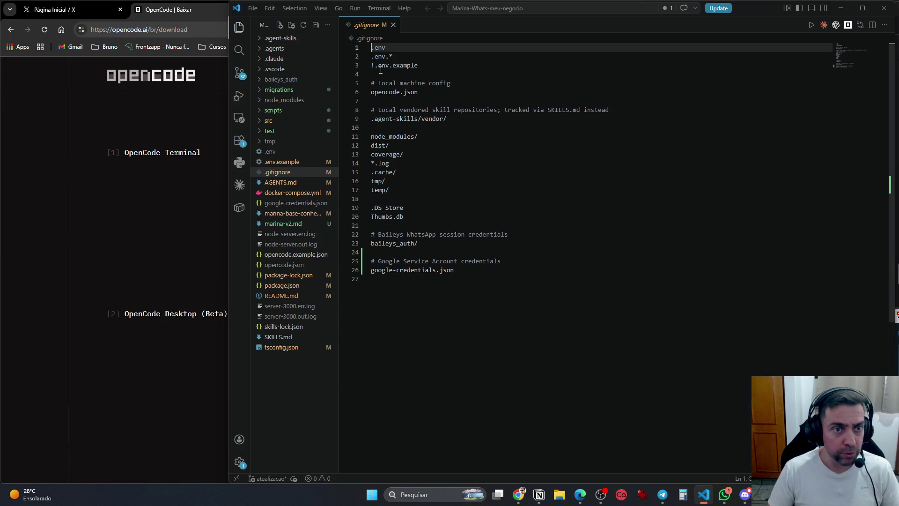
- Show the terminal side panel beside .gitignore and browse the panel's overflow and View options
{"action": "key", "text": "super"}
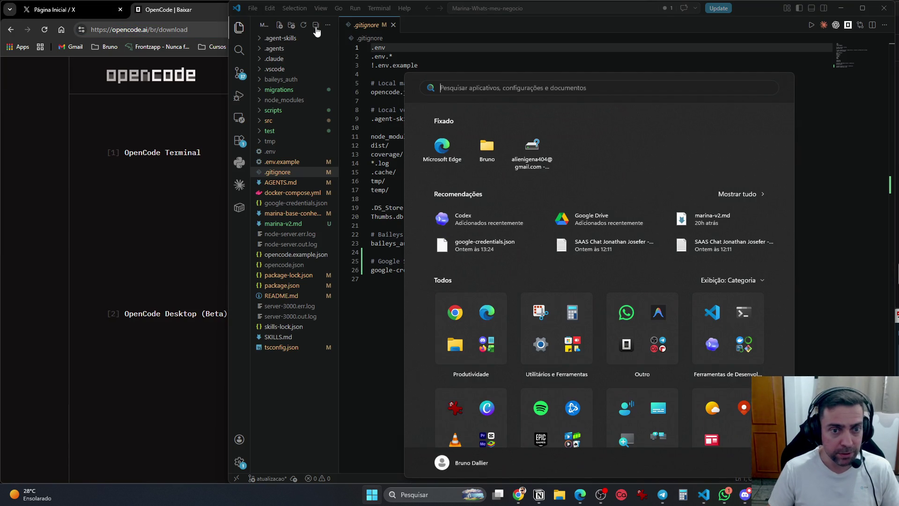
{"action": "key", "text": "Escape"}
{"action": "key", "text": "ctrl+grave"}
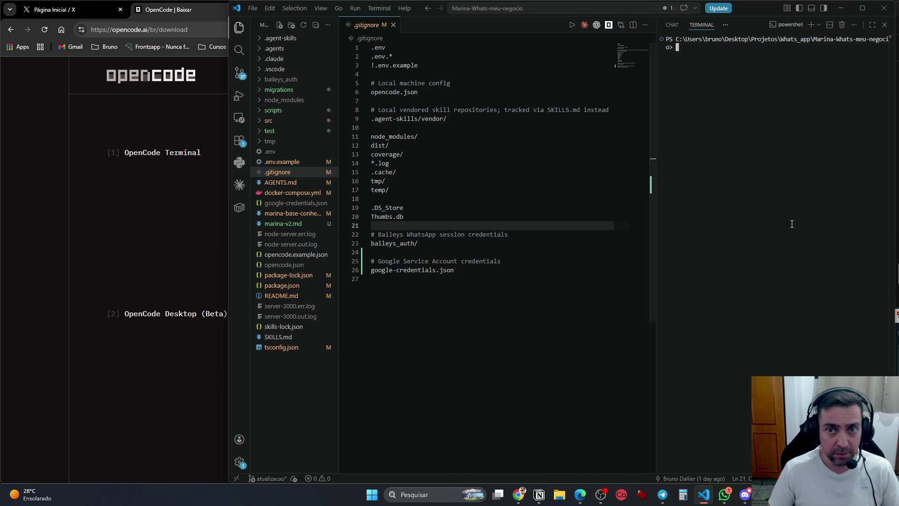
{"action": "left_click", "coordinate": [726, 25]}
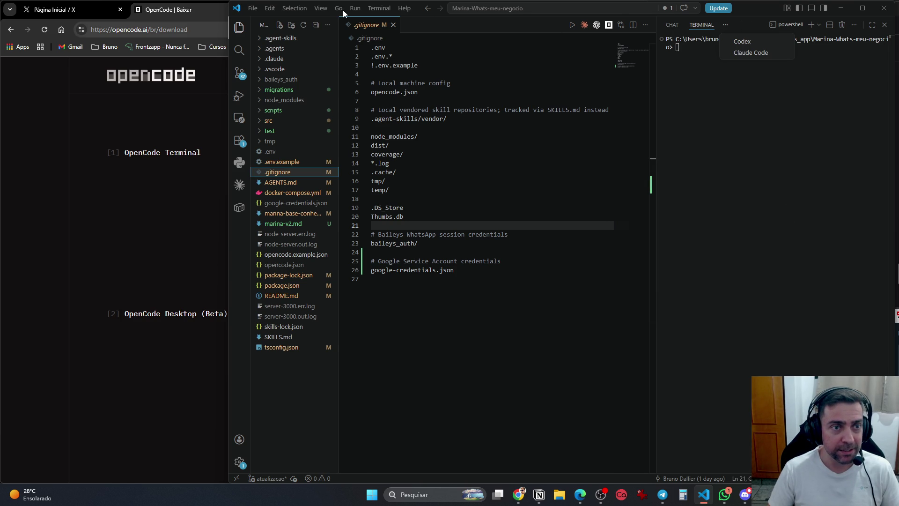
{"action": "left_click", "coordinate": [323, 11]}
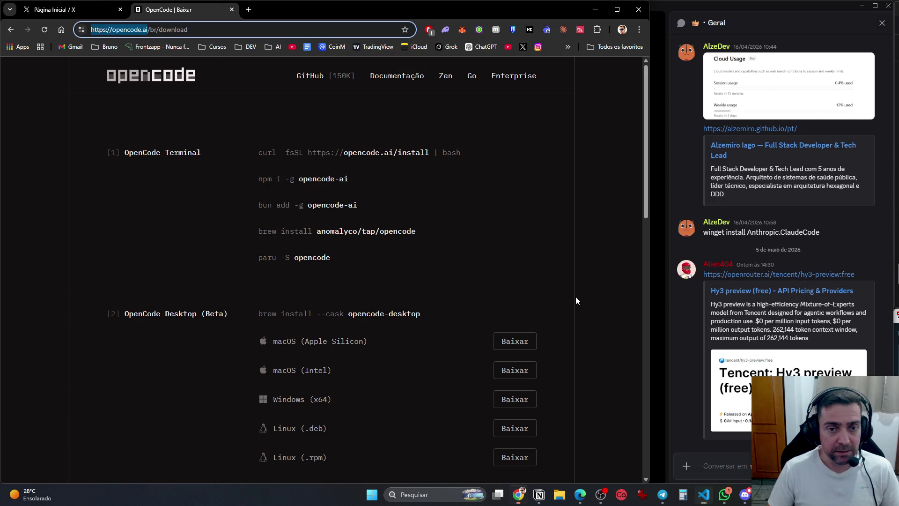
- Minimize VS Code and bring the Discord call with the shared screen to the front
{"action": "key", "text": "super+Down"}
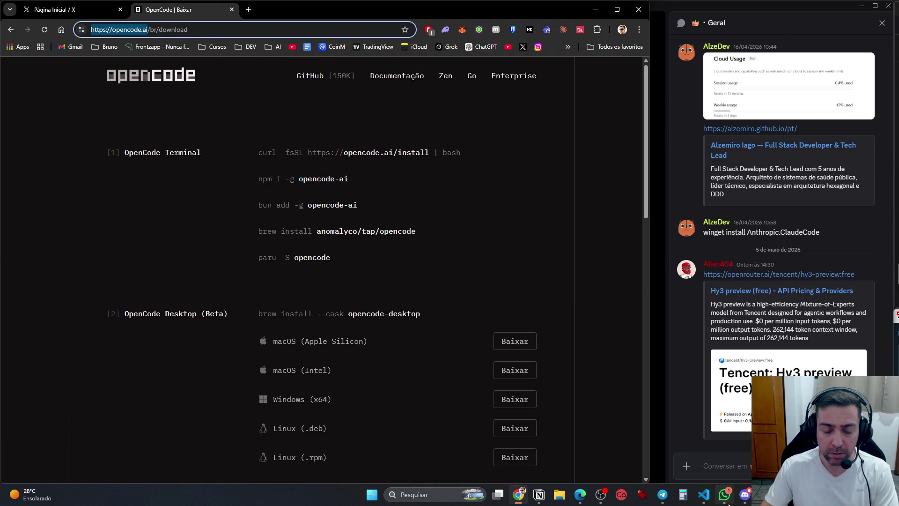
{"action": "mouse_move", "coordinate": [766, 494]}
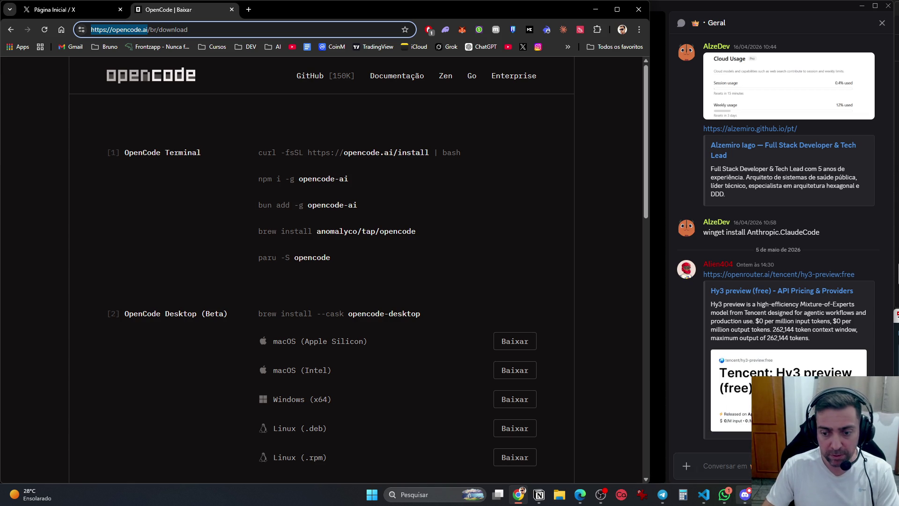
{"action": "left_click", "coordinate": [748, 494]}
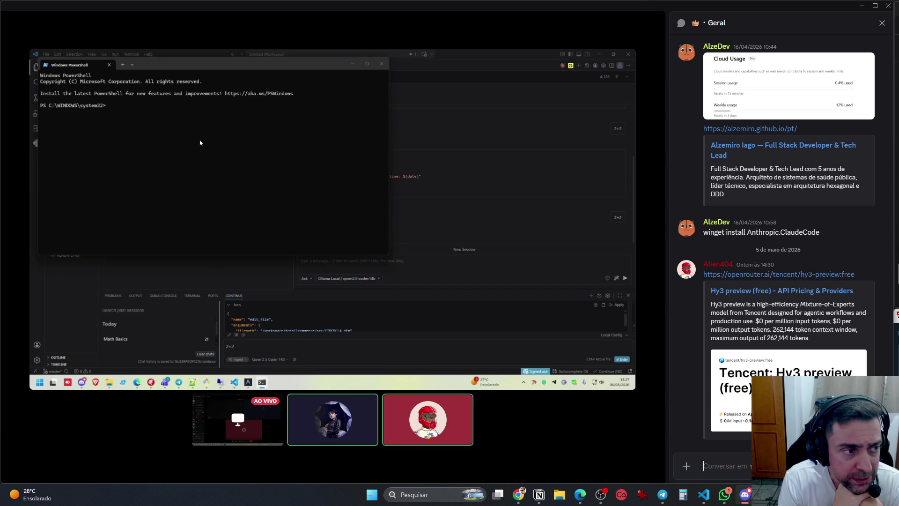
- Run `ollama list` to show the local models: qwen2.5-coder:14b, glm-4.7-flash and deepseek-coder-v2
{"action": "type", "text": "ollama list"}
{"action": "key", "text": "Return"}
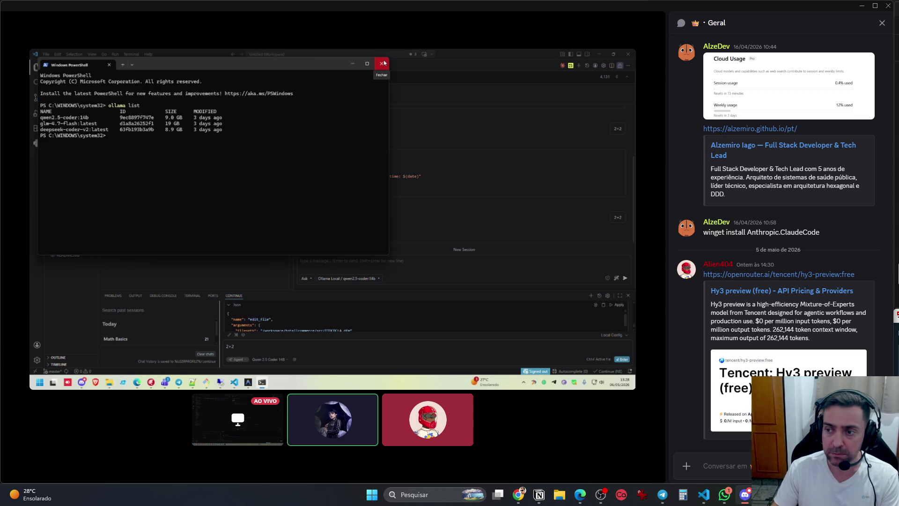
{"action": "mouse_move", "coordinate": [538, 341]}
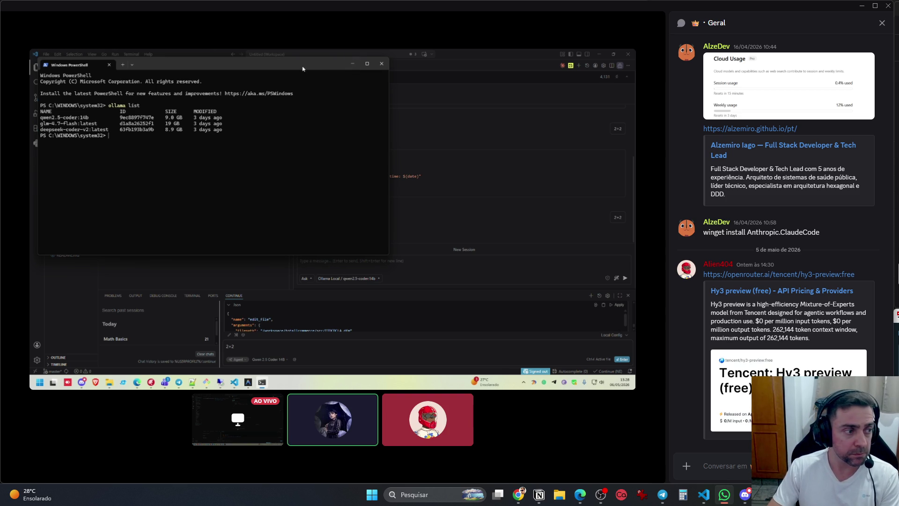
{"action": "mouse_move", "coordinate": [291, 231]}
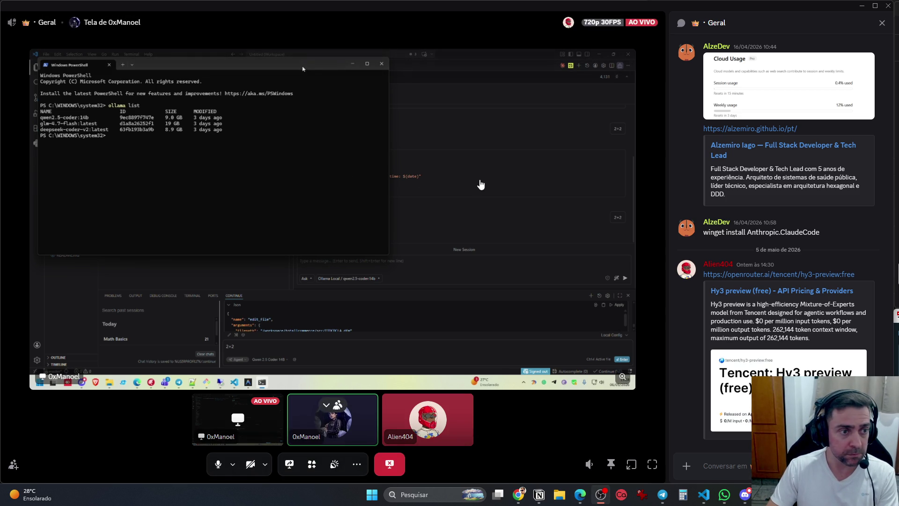
- Bring VS Code forward briefly, then minimize it to keep watching the stream
{"action": "left_click", "coordinate": [704, 494]}
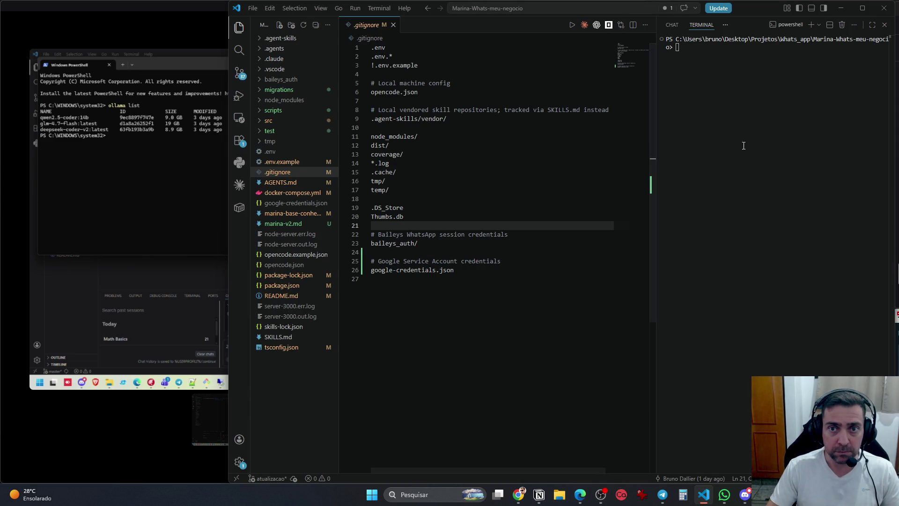
{"action": "left_click", "coordinate": [840, 8]}
{"action": "mouse_move", "coordinate": [594, 345]}
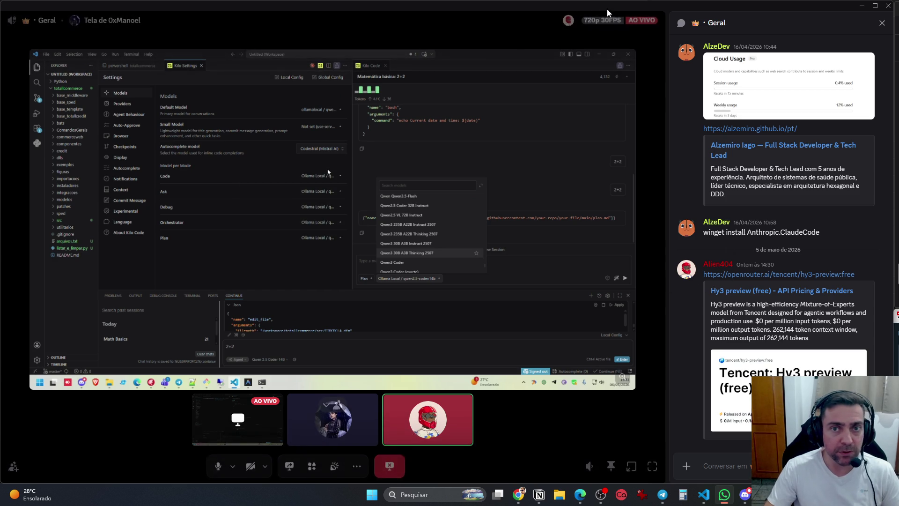
{"action": "mouse_move", "coordinate": [745, 495]}
{"action": "left_click", "coordinate": [697, 428]}
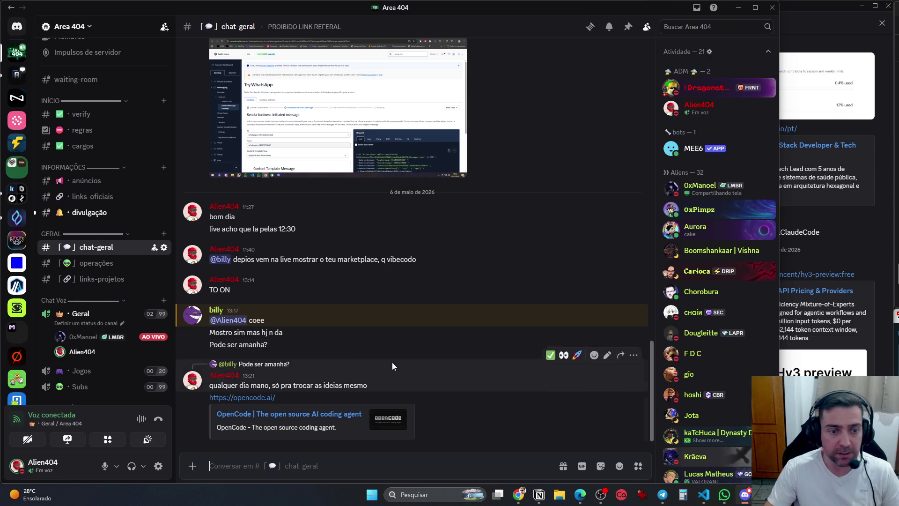
{"action": "type", "text": "@al"}
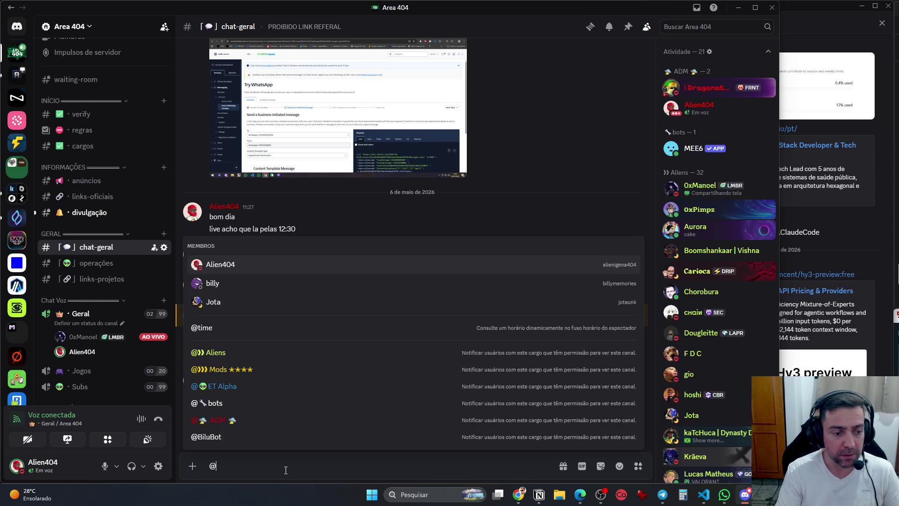
{"action": "type", "text": "e"}
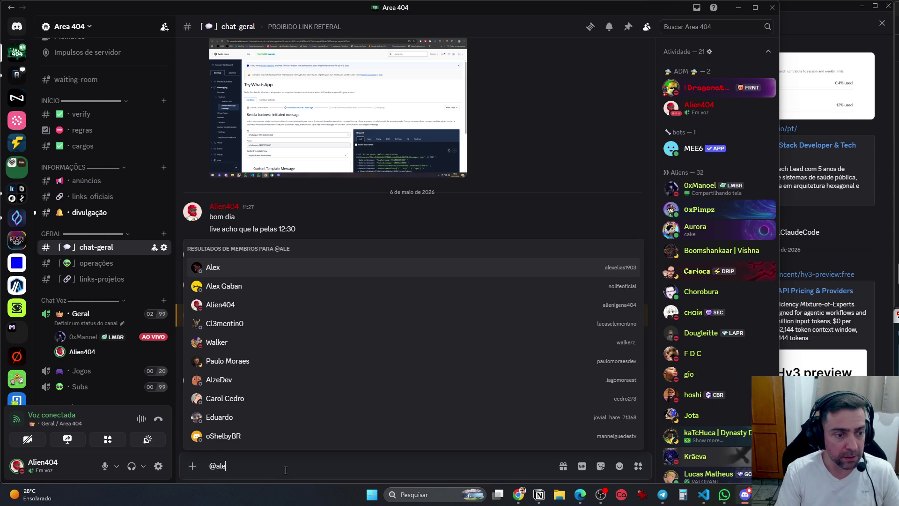
{"action": "key", "text": "Escape"}
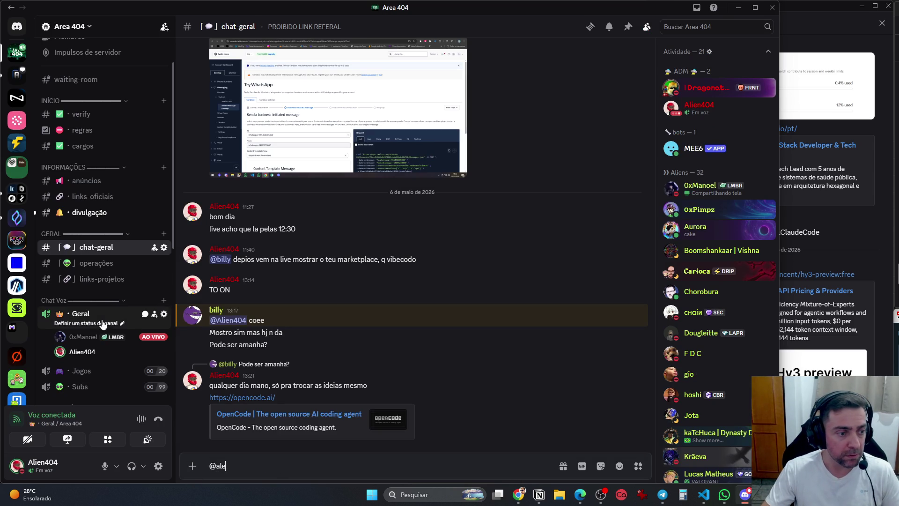
{"action": "left_click", "coordinate": [140, 318]}
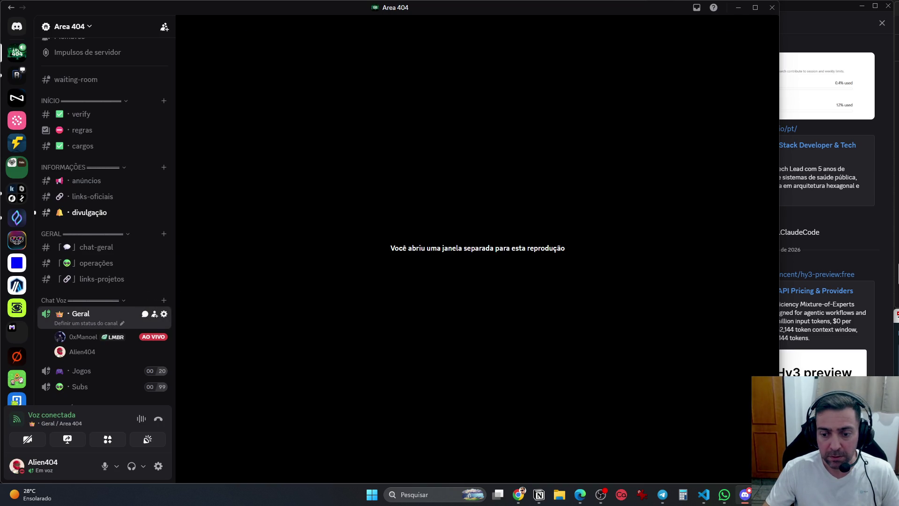
{"action": "mouse_move", "coordinate": [745, 495]}
{"action": "left_click", "coordinate": [695, 444]}
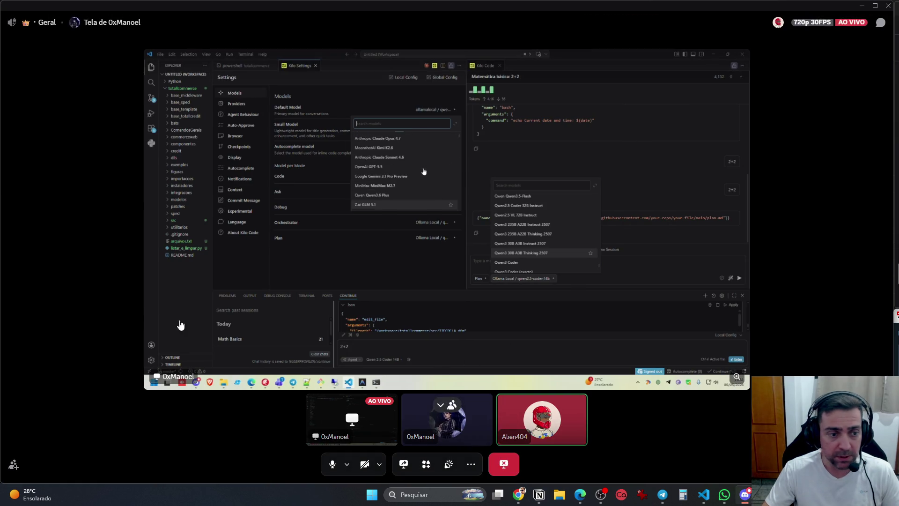
{"action": "key", "text": "alt+Tab"}
{"action": "left_click", "coordinate": [136, 247]}
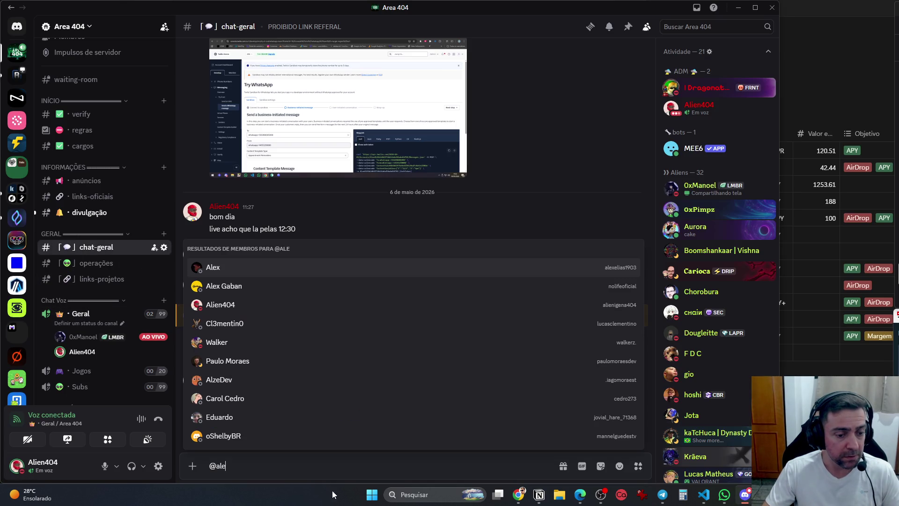
- Complete the member mention and send 'E ai, ta por ai mano?' to chat-geral
{"action": "key", "text": "BackSpace"}
{"action": "type", "text": "z"}
{"action": "key", "text": "Tab"}
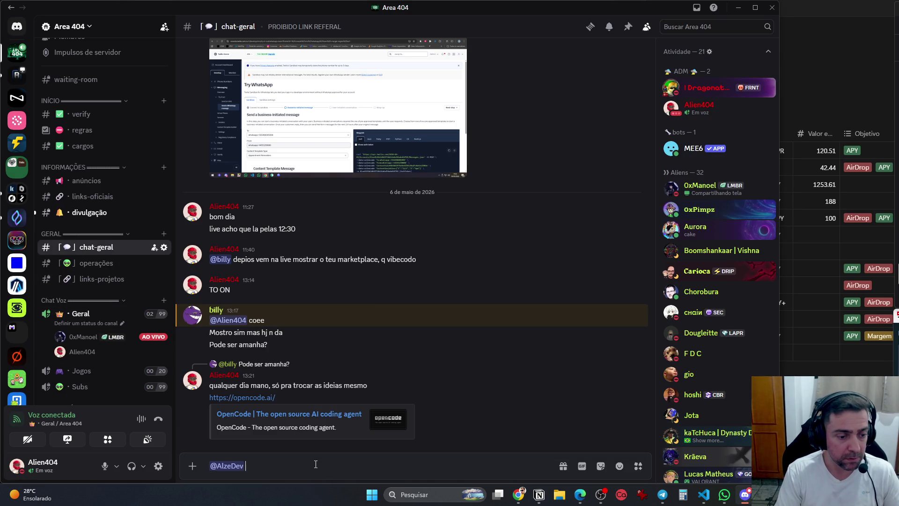
{"action": "type", "text": "ai, ta por ai man"}
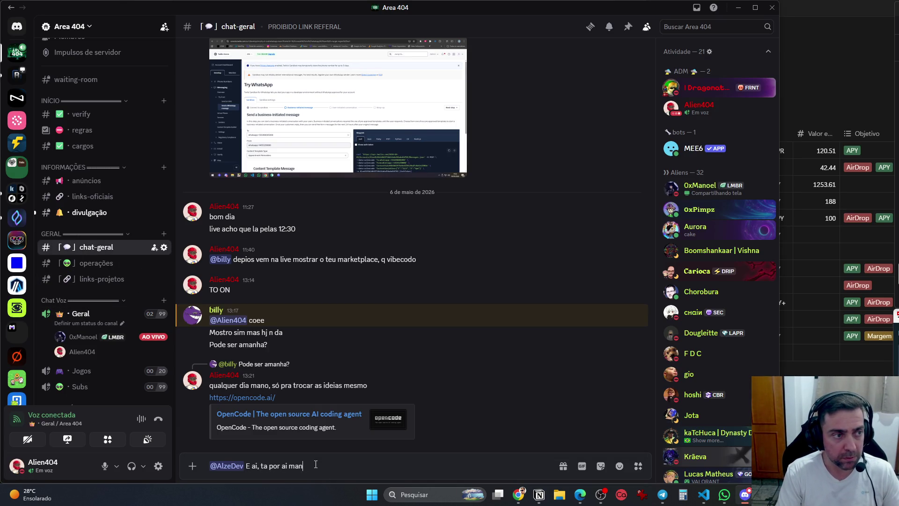
{"action": "type", "text": "o?"}
{"action": "key", "text": "Return"}
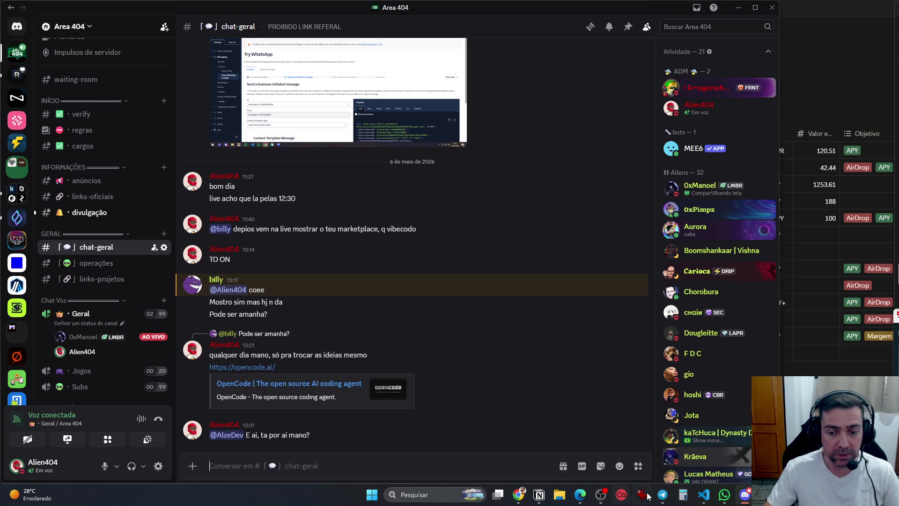
- Open the Geral screen share in full view, then search Windows for 'ol'
{"action": "mouse_move", "coordinate": [745, 495]}
{"action": "left_click", "coordinate": [693, 435]}
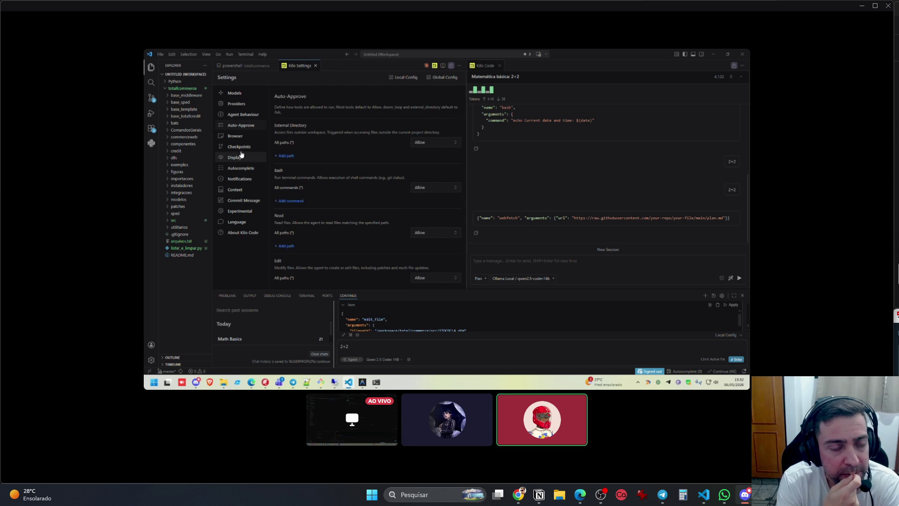
{"action": "key", "text": "super"}
{"action": "type", "text": "ol"}
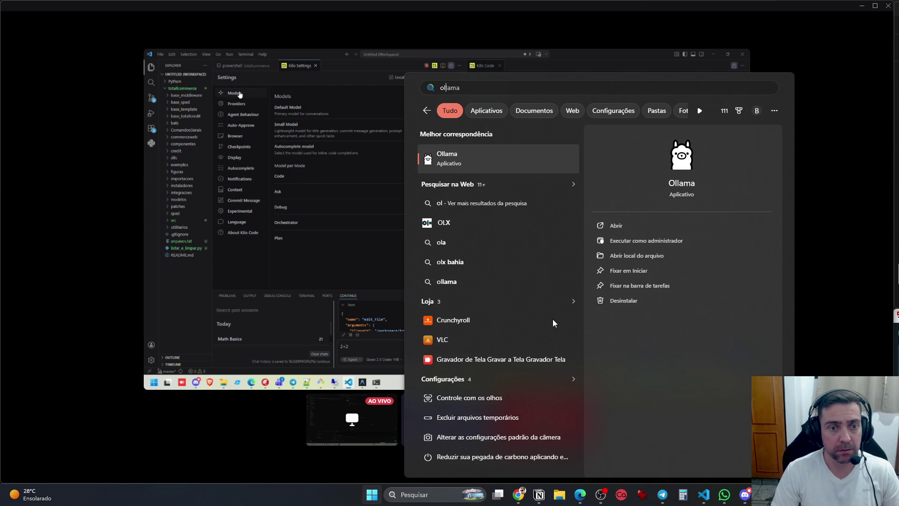
- Launch Ollama from the search results to reach its Launch page
{"action": "key", "text": "Down"}
{"action": "key", "text": "Escape"}
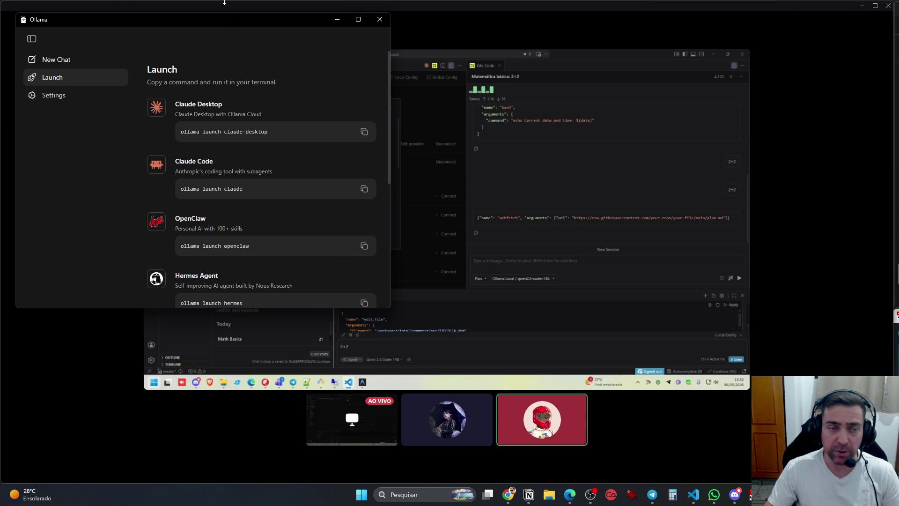
- Centre the Ollama window, check the gemma3:4b chat model list, and return to the Launch page
{"action": "mouse_move", "coordinate": [219, 27]}
{"action": "left_mouse_down"}
{"action": "mouse_move", "coordinate": [397, 71]}
{"action": "mouse_move", "coordinate": [538, 65]}
{"action": "mouse_move", "coordinate": [390, 66]}
{"action": "left_mouse_up"}
{"action": "mouse_move", "coordinate": [561, 165]}
{"action": "left_mouse_down"}
{"action": "mouse_move", "coordinate": [529, 333]}
{"action": "mouse_move", "coordinate": [513, 56]}
{"action": "left_mouse_up"}
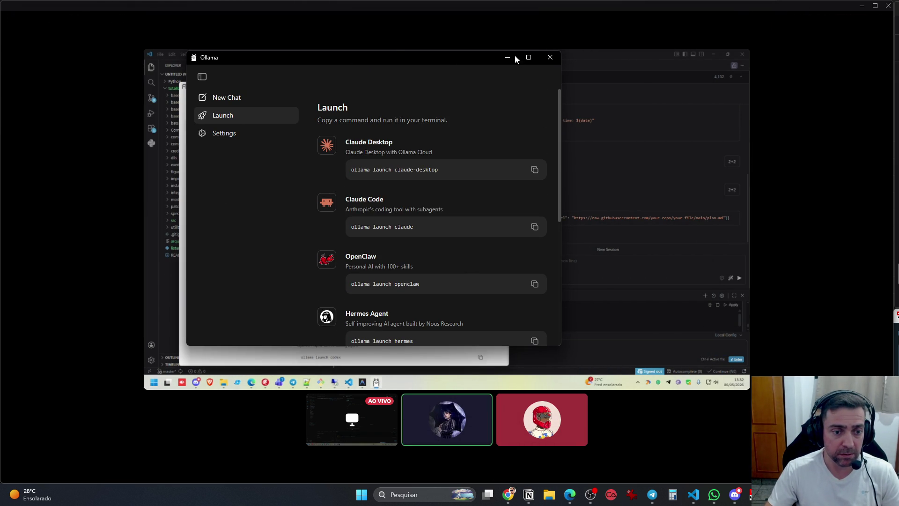
{"action": "left_click", "coordinate": [233, 101]}
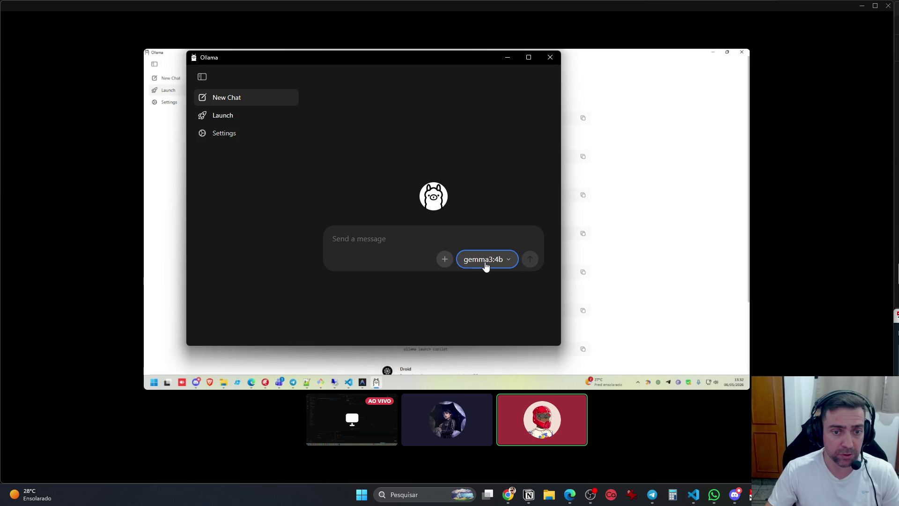
{"action": "left_click", "coordinate": [485, 265]}
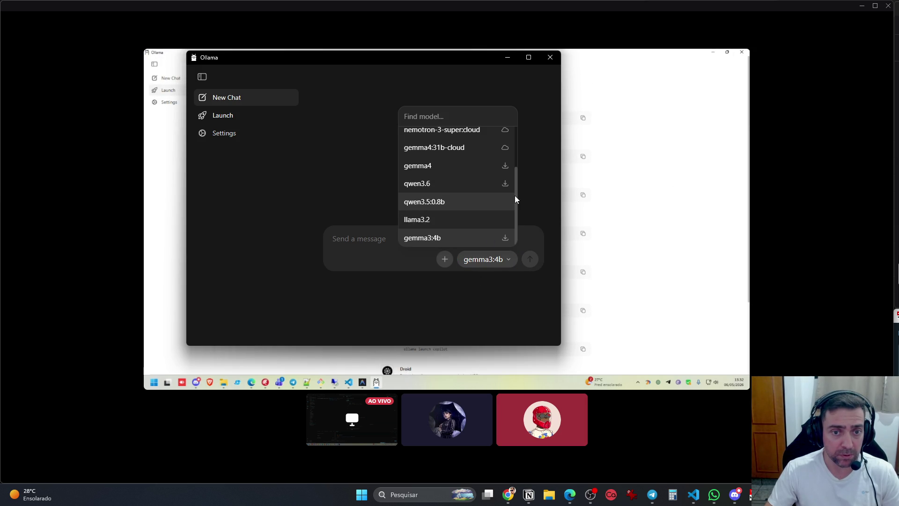
{"action": "mouse_move", "coordinate": [516, 204]}
{"action": "left_mouse_down"}
{"action": "mouse_move", "coordinate": [513, 137]}
{"action": "mouse_move", "coordinate": [510, 246]}
{"action": "left_mouse_up"}
{"action": "left_click", "coordinate": [366, 297]}
{"action": "left_click", "coordinate": [255, 124]}
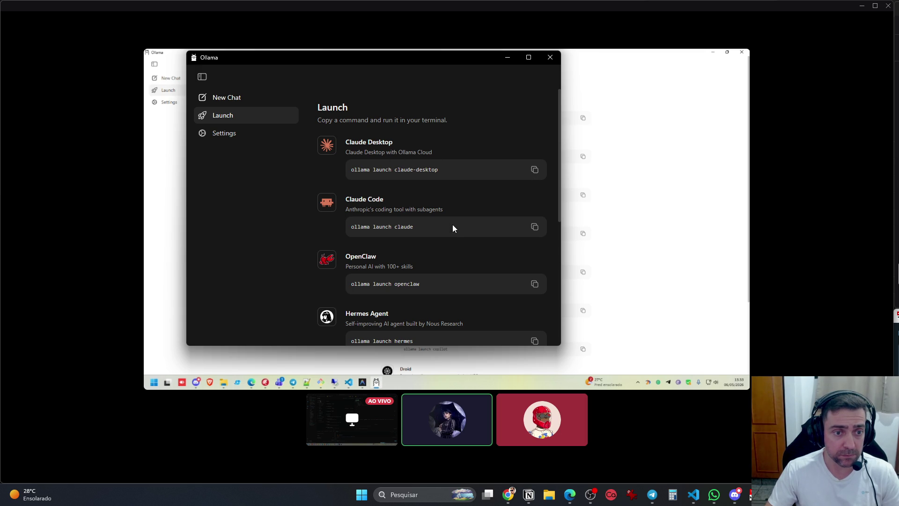
- Show the Discord call grid and enlarge the participant's screen-share tile
{"action": "left_click", "coordinate": [691, 155]}
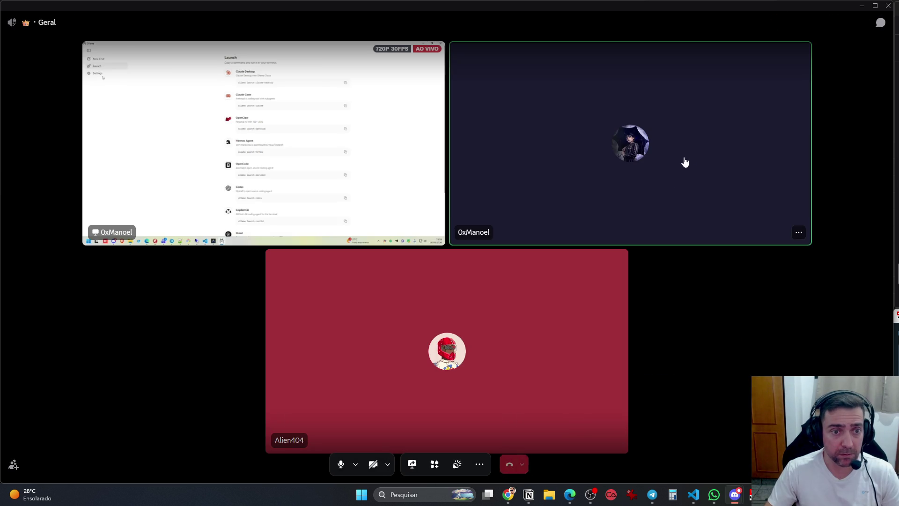
{"action": "left_click", "coordinate": [334, 150]}
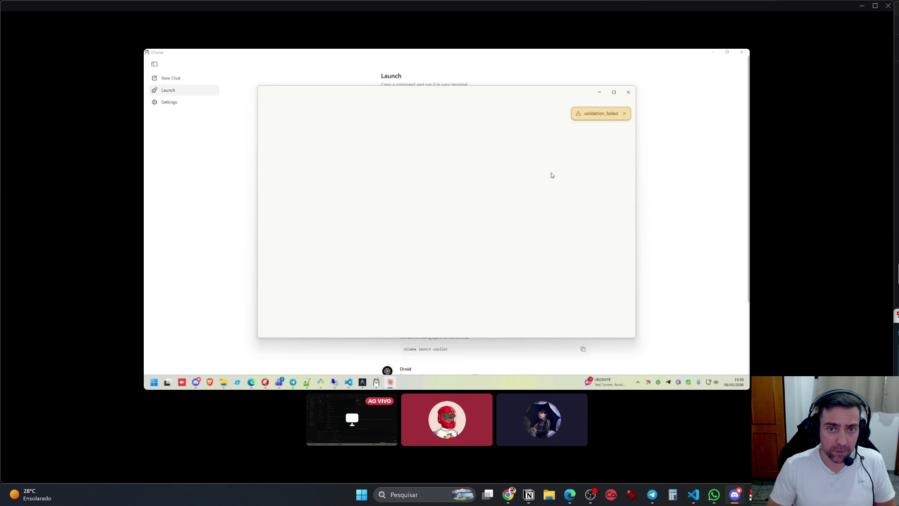
- Dismiss the validation_failed error and the 'Create files and artifacts' promo, then move Claude down-right
{"action": "left_click", "coordinate": [626, 115]}
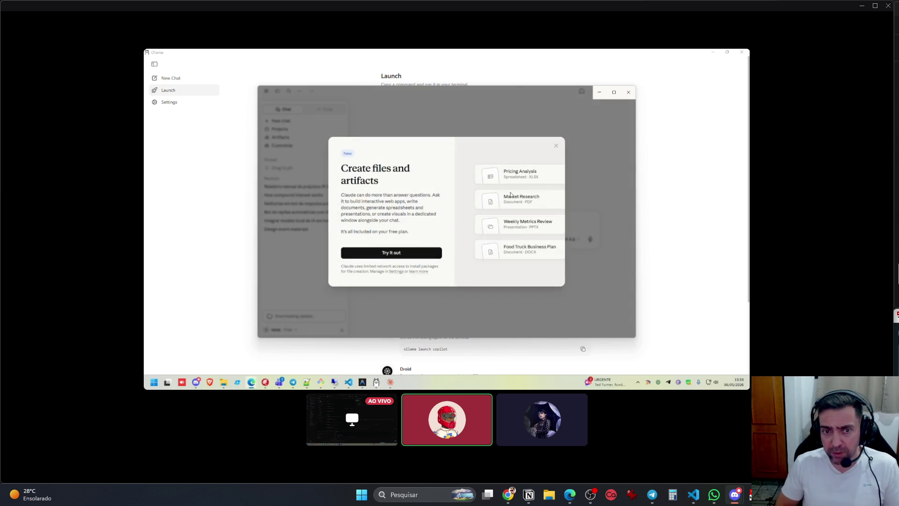
{"action": "left_click", "coordinate": [556, 147]}
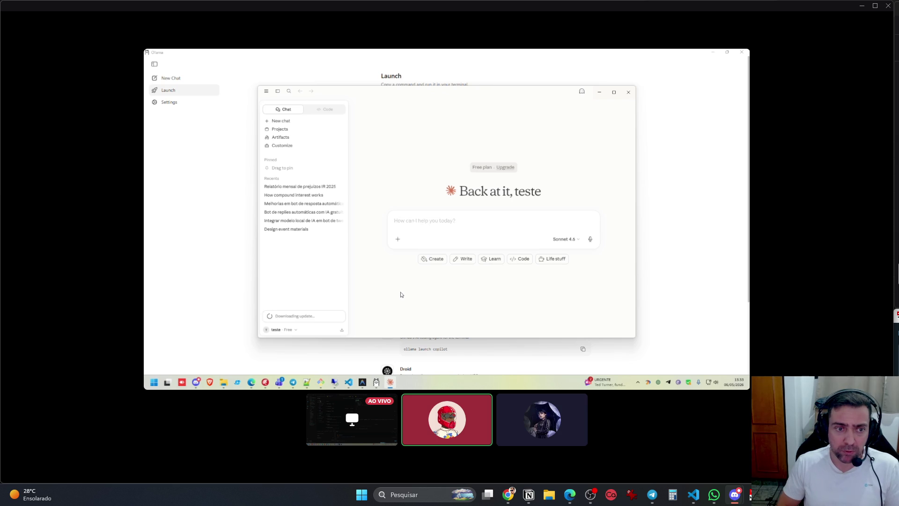
{"action": "mouse_move", "coordinate": [334, 108]}
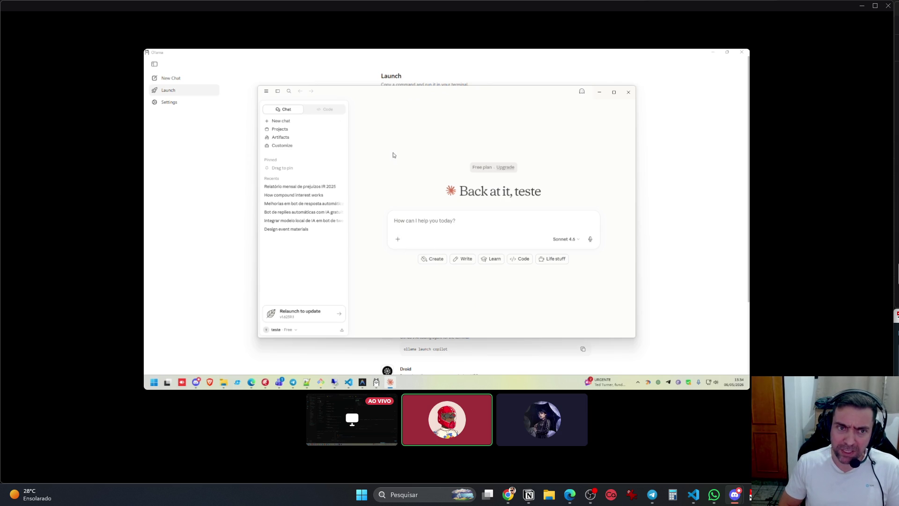
{"action": "left_click_drag", "start_coordinate": [379, 98], "coordinate": [448, 126]}
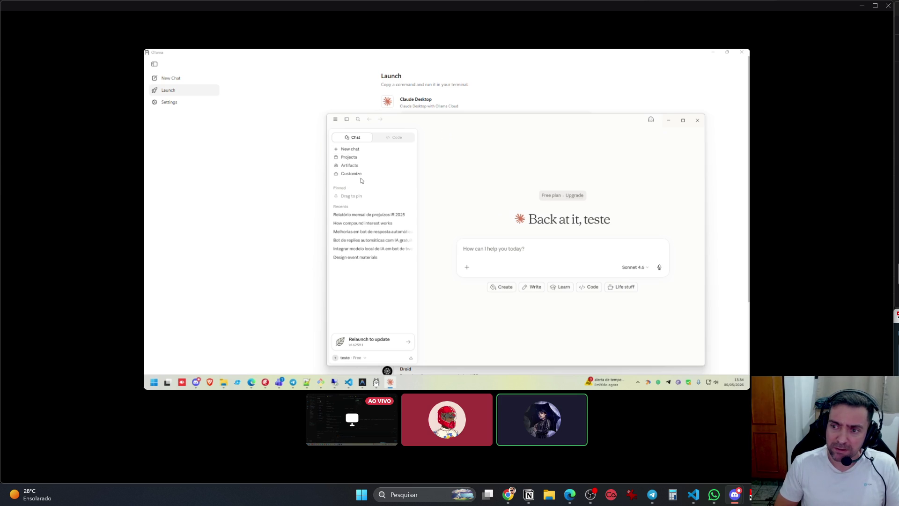
- Open Claude Desktop's Settings from the File menu and view the Account page
{"action": "left_click", "coordinate": [333, 120]}
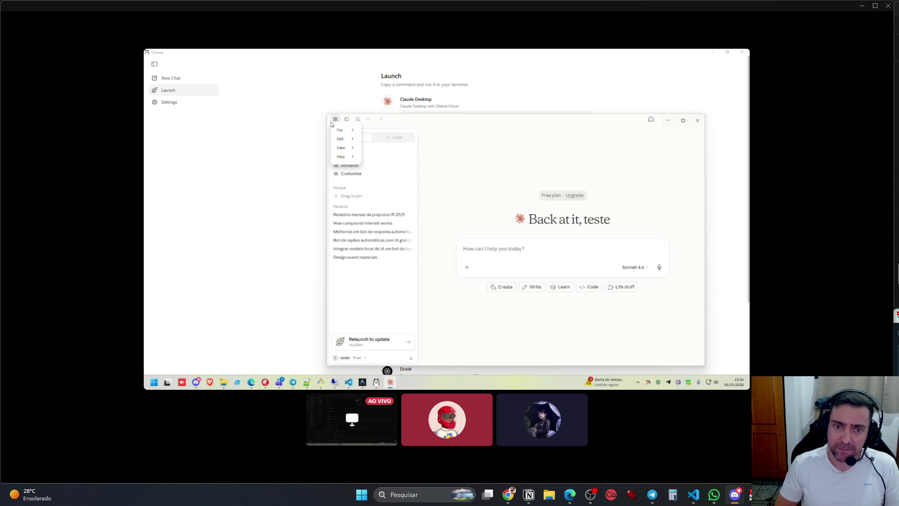
{"action": "mouse_move", "coordinate": [344, 130]}
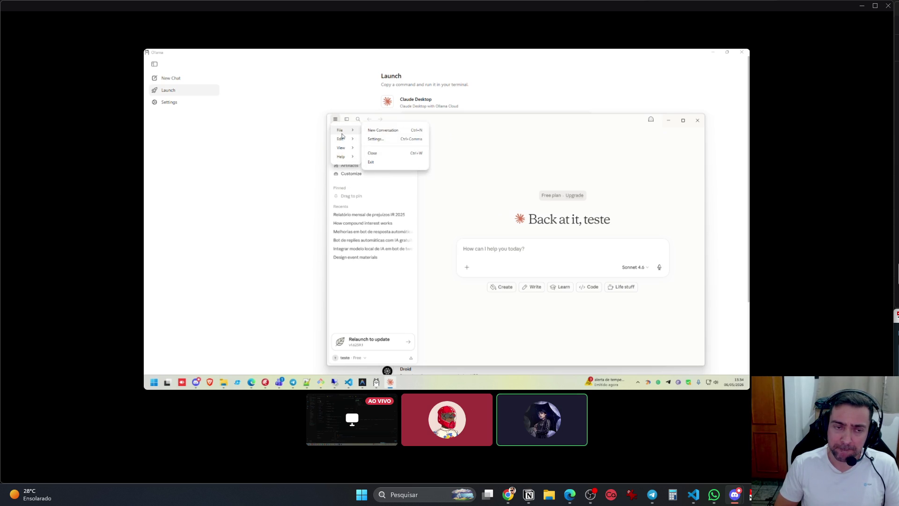
{"action": "left_click", "coordinate": [390, 138]}
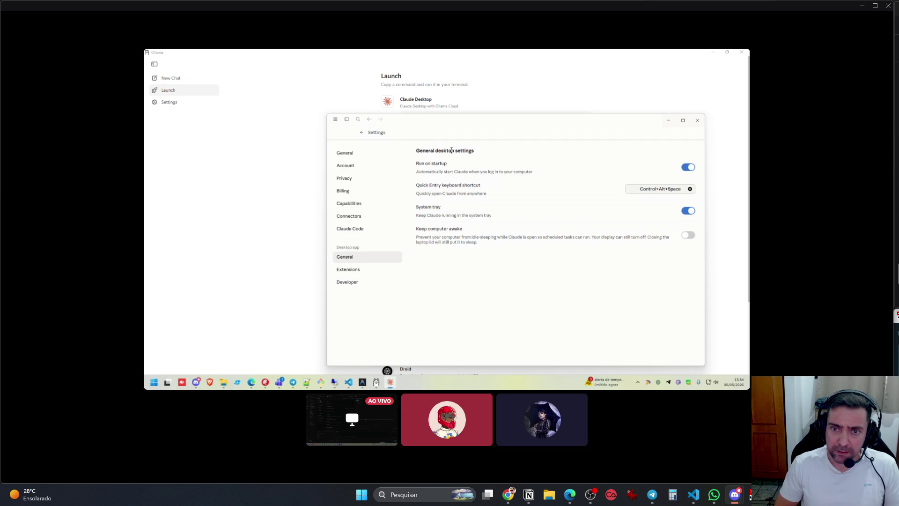
{"action": "left_click", "coordinate": [359, 169]}
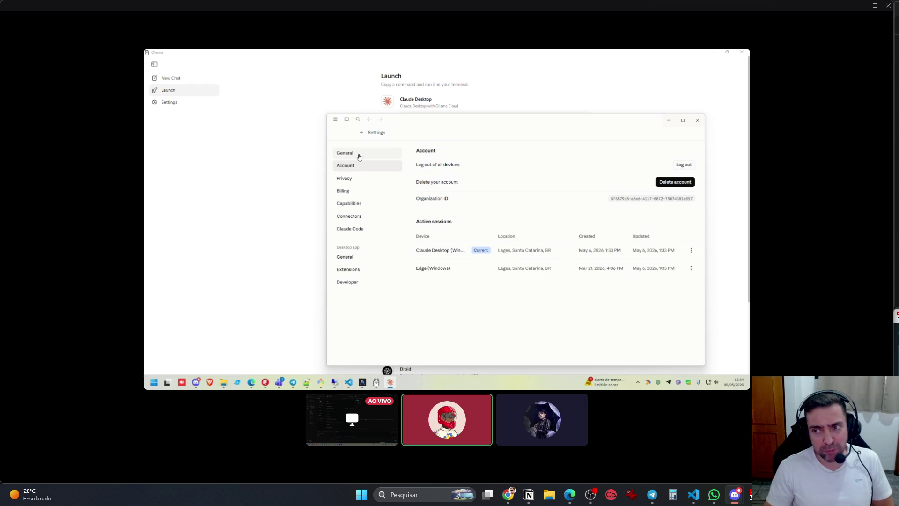
- Browse the General, Claude Code, desktop app General and Extensions settings pages
{"action": "left_click", "coordinate": [359, 156]}
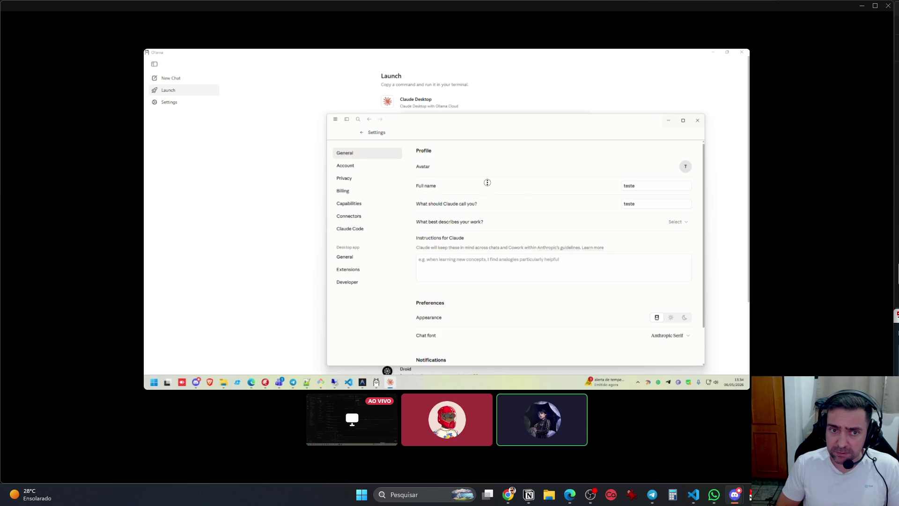
{"action": "left_click", "coordinate": [352, 229]}
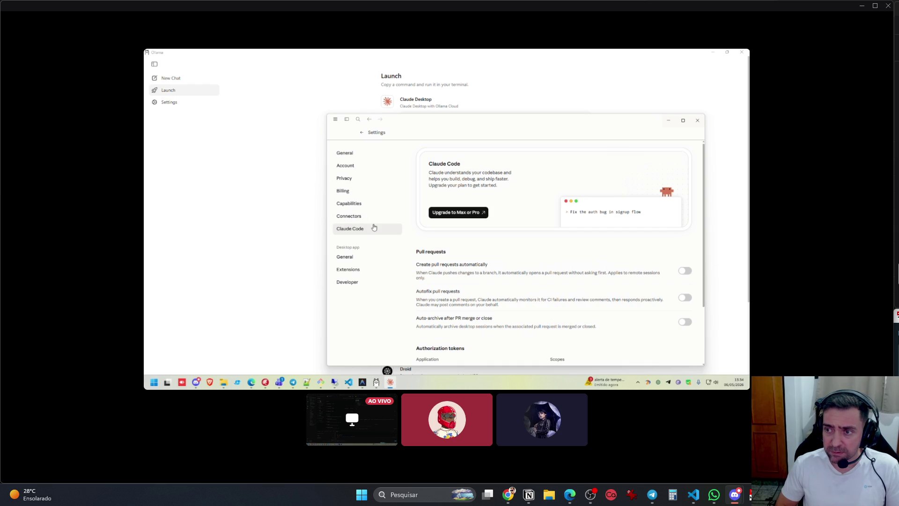
{"action": "scroll", "coordinate": [496, 241], "scroll_direction": "down", "scroll_amount": 1}
{"action": "left_click", "coordinate": [349, 258]}
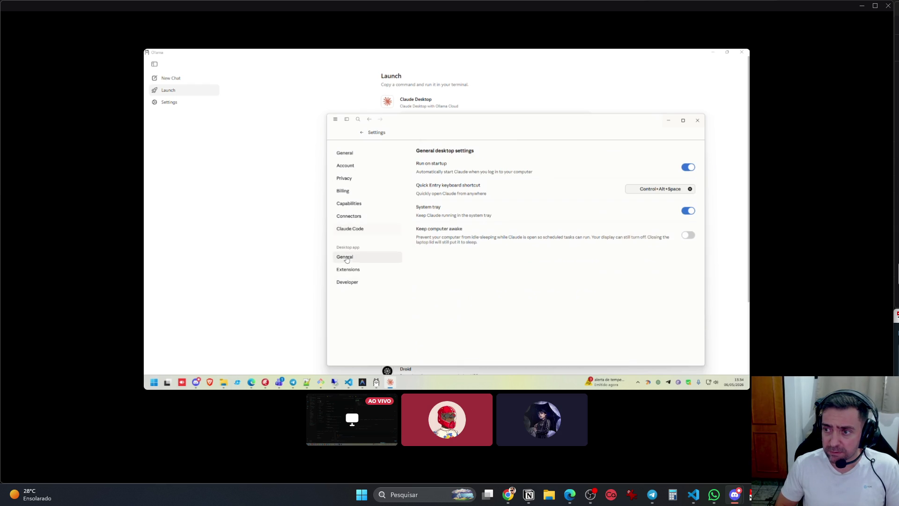
{"action": "left_click", "coordinate": [358, 270]}
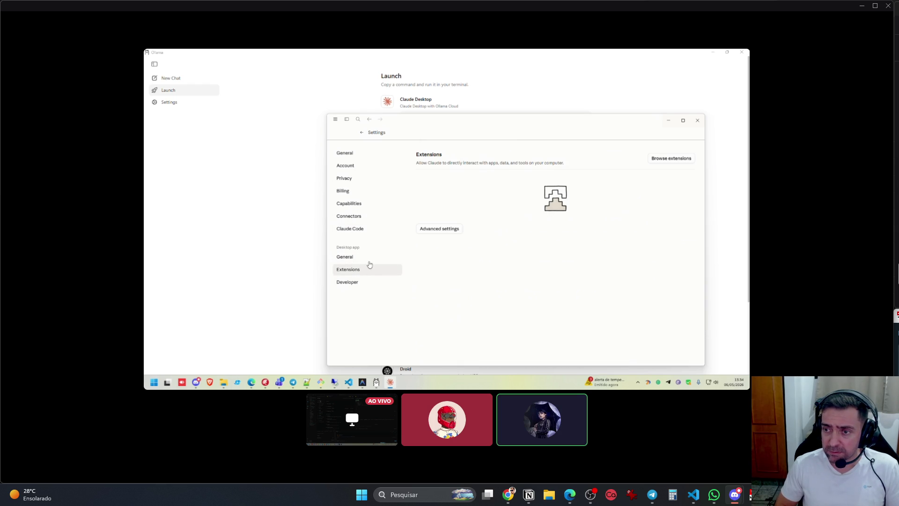
{"action": "left_click", "coordinate": [291, 207]}
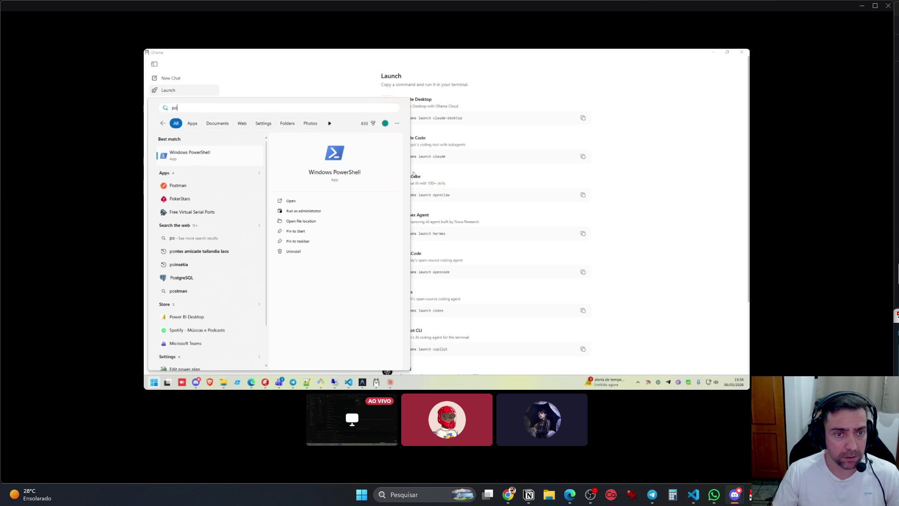
- Open Windows Start search and search for 'terminal'
{"action": "mouse_move", "coordinate": [587, 281]}
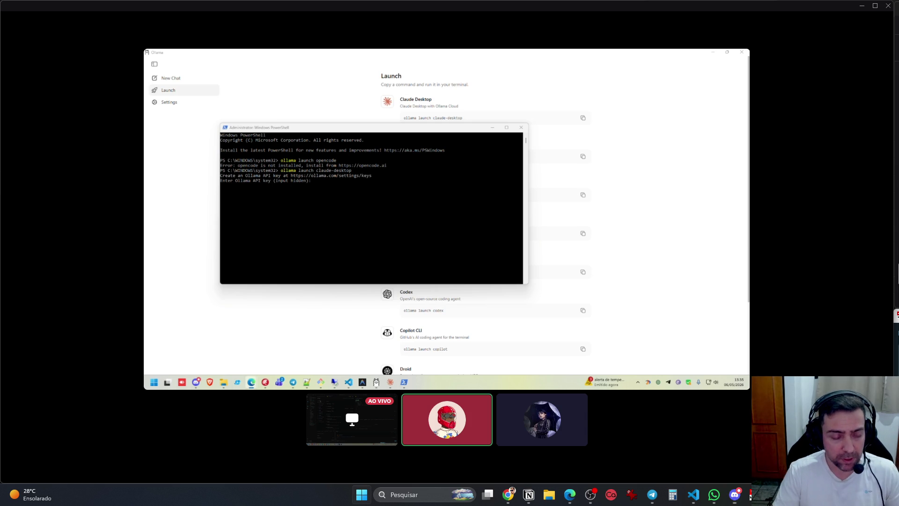
{"action": "key", "text": "super"}
{"action": "type", "text": "ter"}
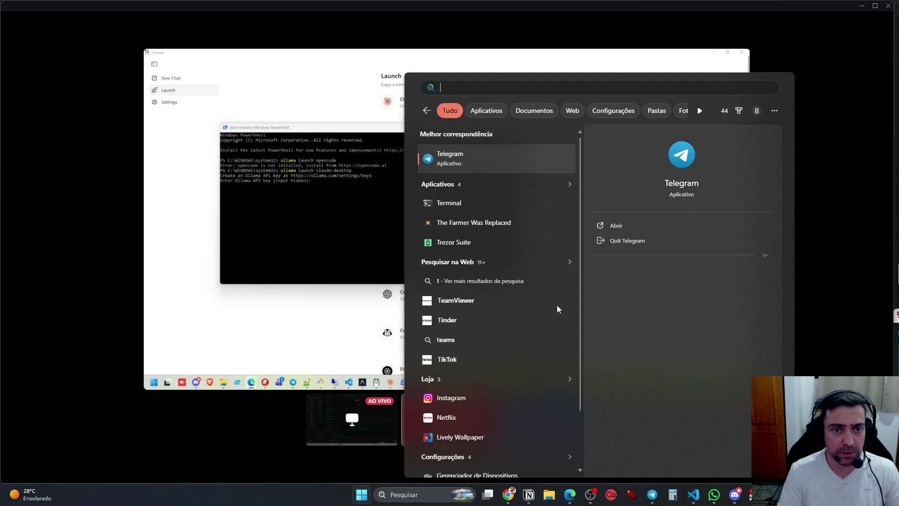
{"action": "type", "text": "minal"}
- Open Terminal and change into the Desktop\Projetos\testes folder using tab completion
{"action": "key", "text": "Return"}
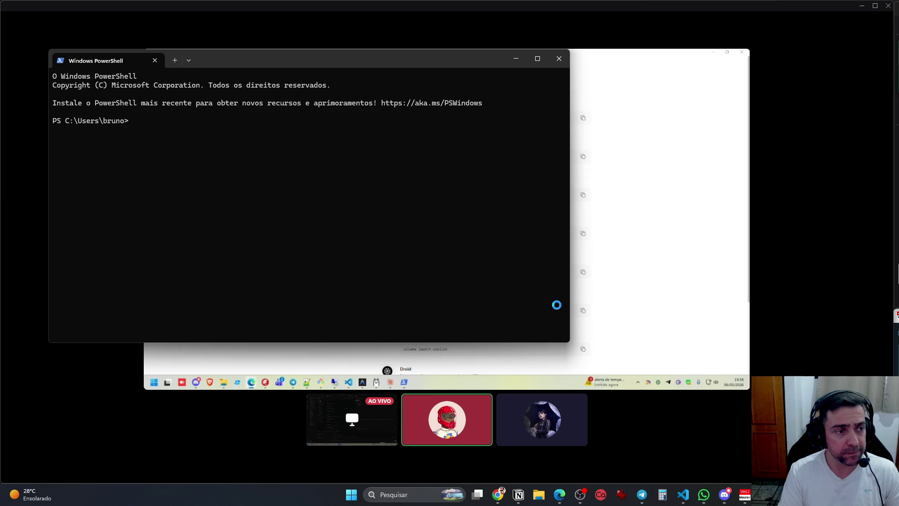
{"action": "type", "text": "cddesk"}
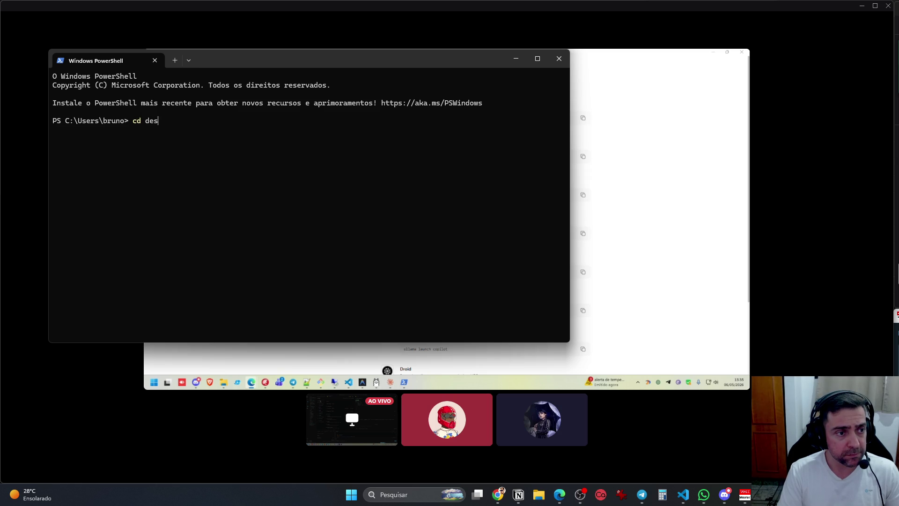
{"action": "key", "text": "Tab"}
{"action": "type", "text": "rojeto"}
{"action": "key", "text": "Tab"}
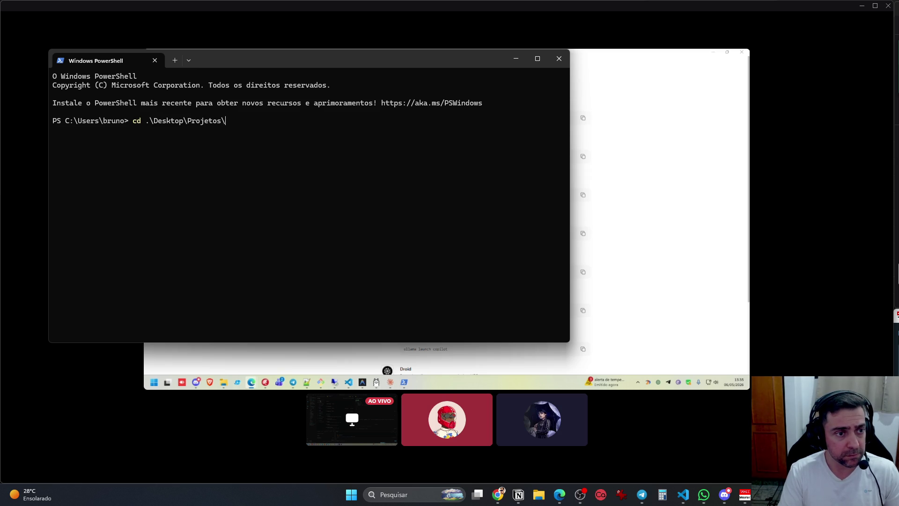
{"action": "type", "text": "test"}
{"action": "key", "text": "Tab"}
{"action": "key", "text": "Return"}
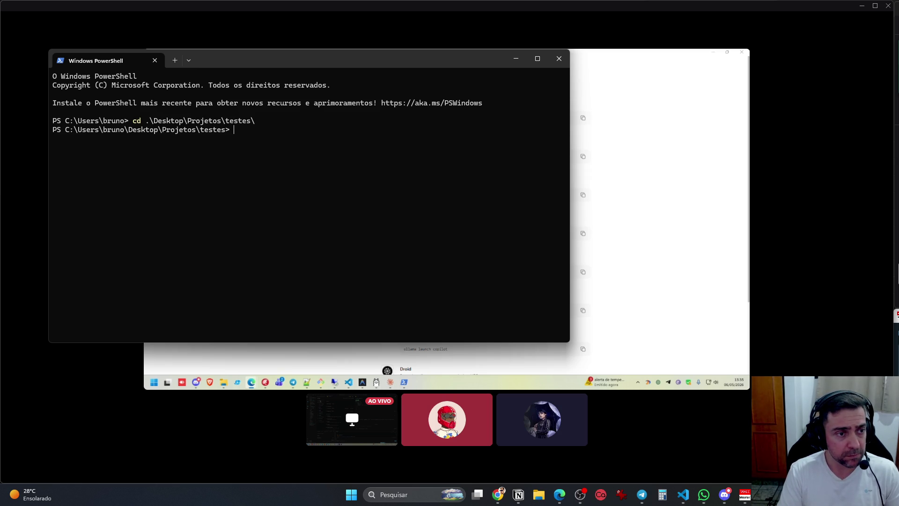
- Start opencode, quit it with Ctrl+C, then launch openclaude instead
{"action": "type", "text": "opencode"}
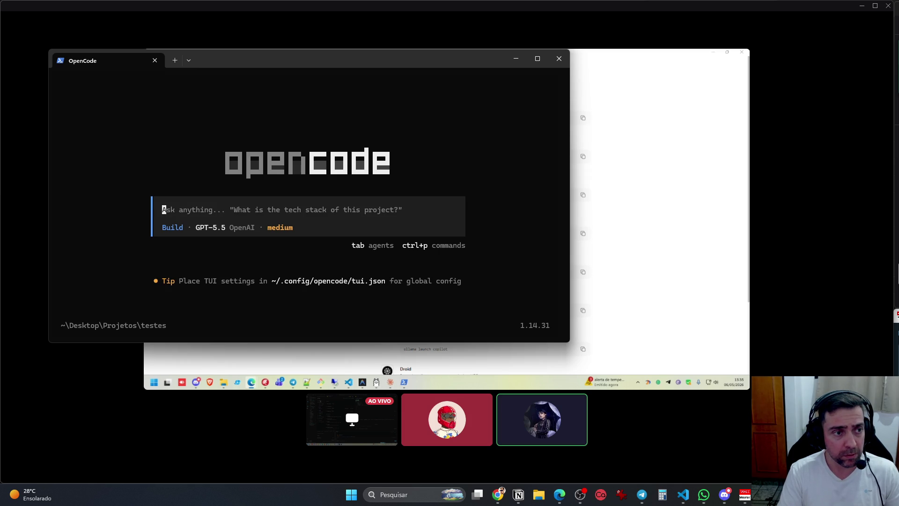
{"action": "key", "text": "ctrl+c"}
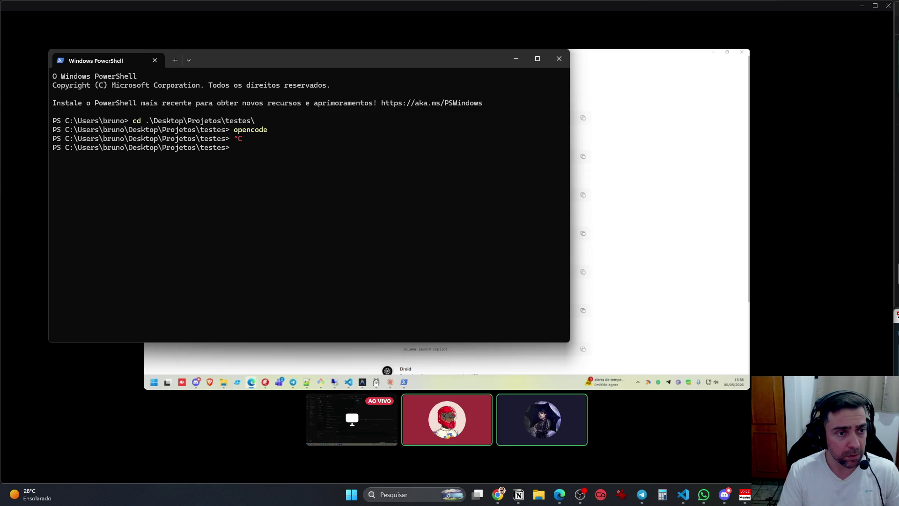
{"action": "type", "text": "openclaude"}
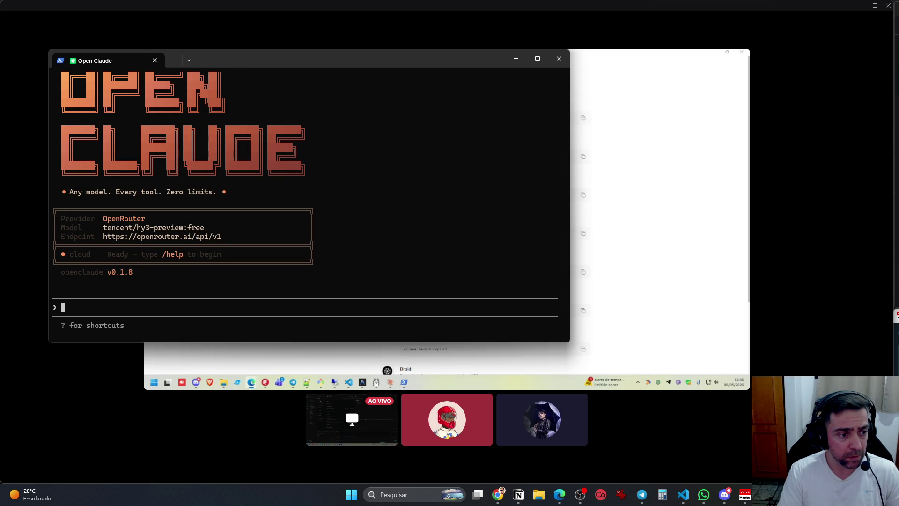
- Add an Ollama provider via /provider with base URL localhost:11434/v1, default model and no API key
{"action": "type", "text": "/"}
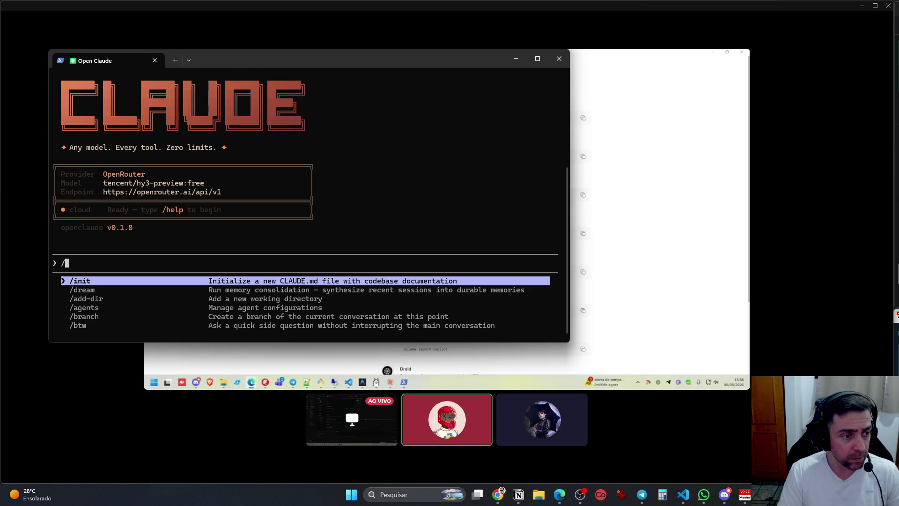
{"action": "type", "text": "conf"}
{"action": "key", "text": "BackSpace"}
{"action": "key", "text": "BackSpace"}
{"action": "key", "text": "BackSpace"}
{"action": "key", "text": "BackSpace"}
{"action": "type", "text": "a"}
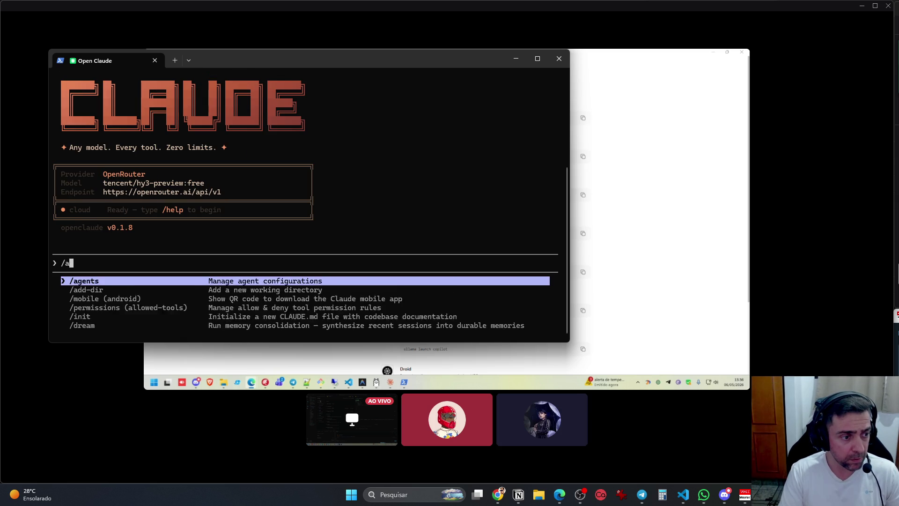
{"action": "type", "text": "pi"}
{"action": "key", "text": "BackSpace"}
{"action": "key", "text": "BackSpace"}
{"action": "key", "text": "BackSpace"}
{"action": "type", "text": "pro"}
{"action": "key", "text": "Return"}
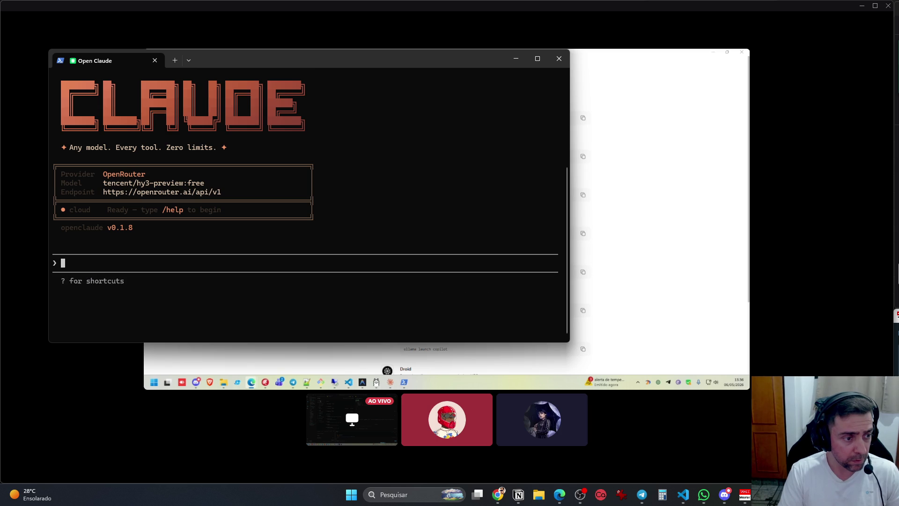
{"action": "key", "text": "Return"}
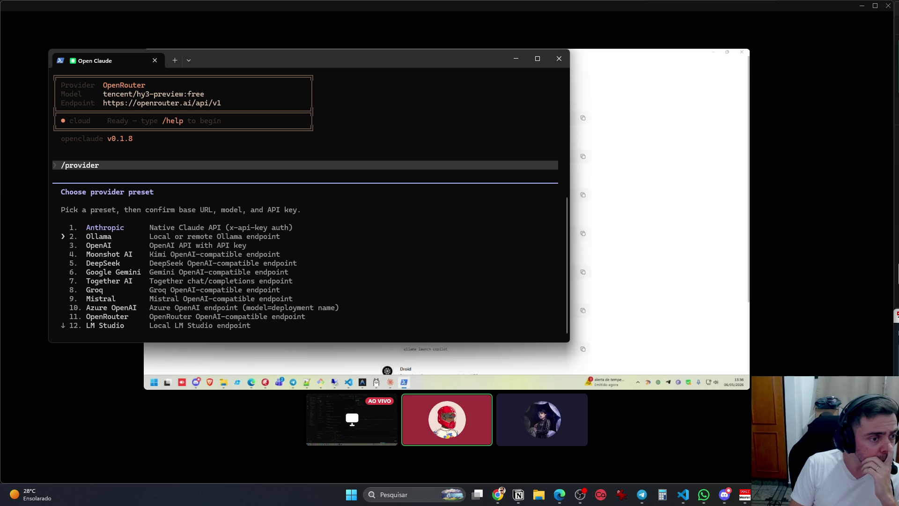
{"action": "key", "text": "Return"}
{"action": "key", "text": "Return"}
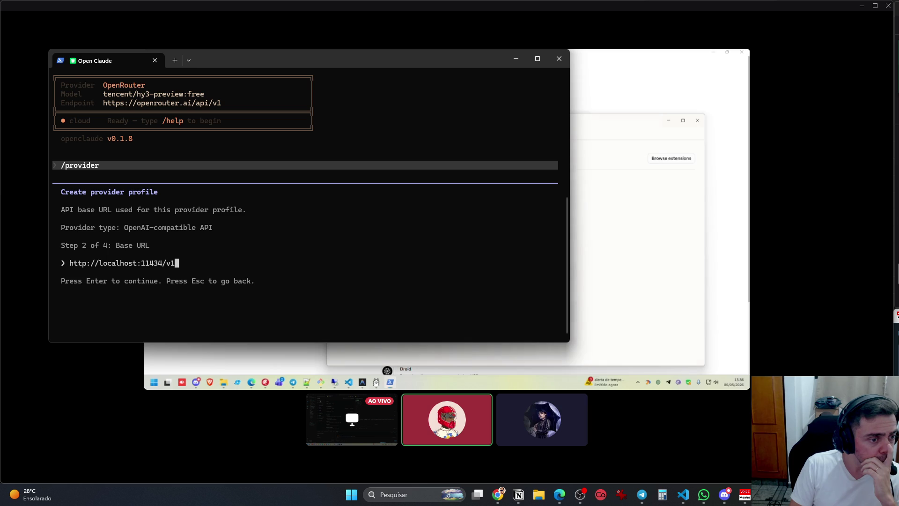
{"action": "key", "text": "Return"}
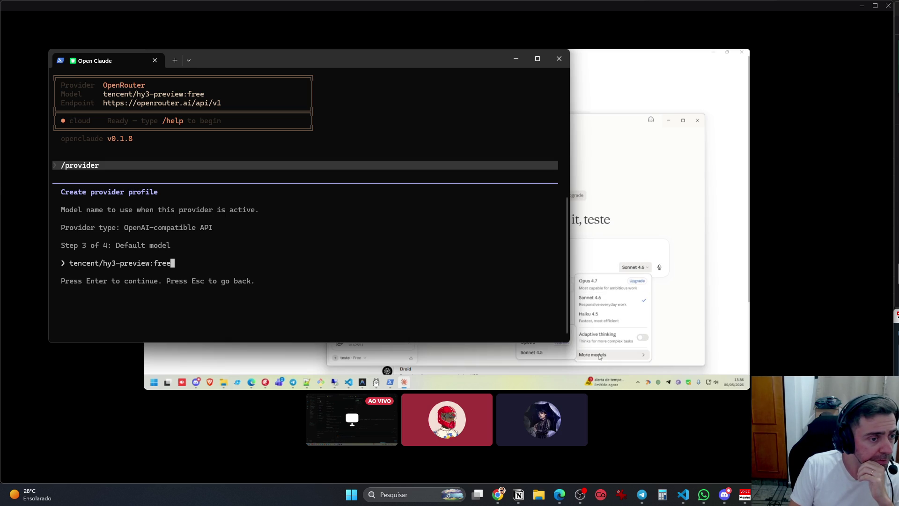
{"action": "key", "text": "Return"}
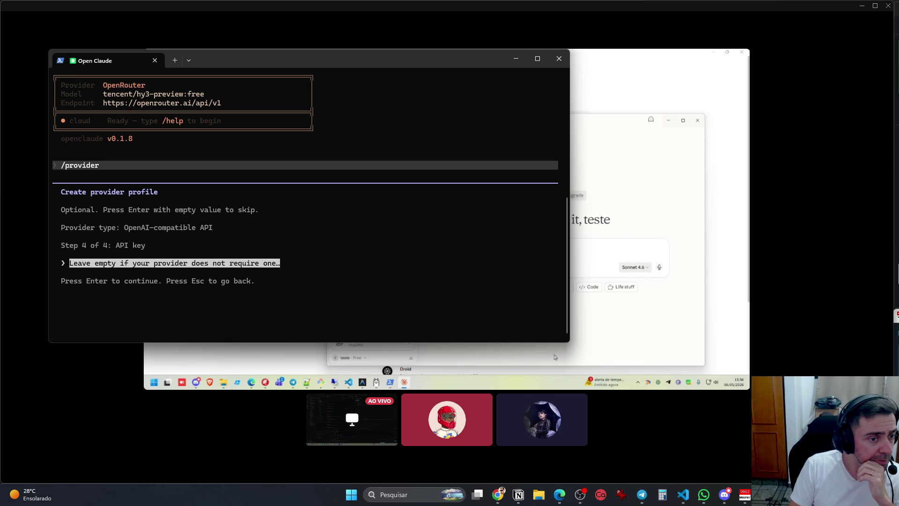
{"action": "key", "text": "Return"}
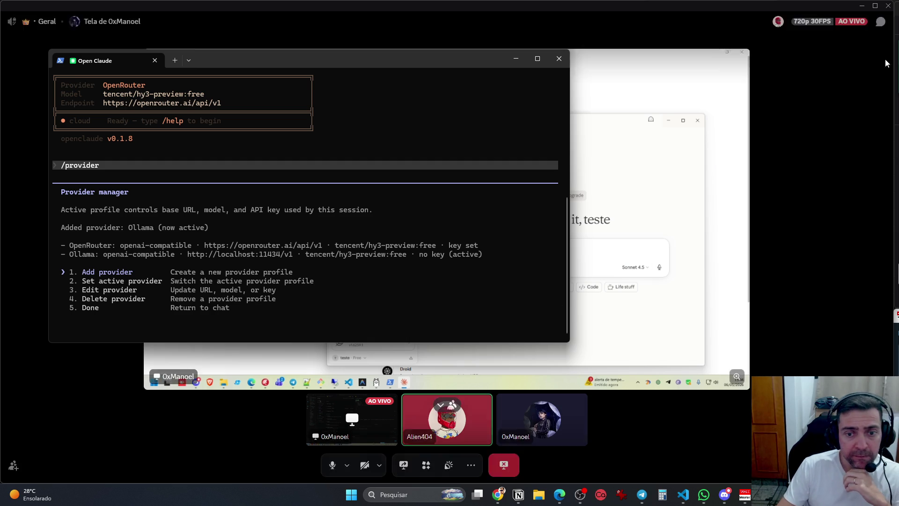
- Make OpenRouter OpenClaude's active provider again, then switch away from the terminal
{"action": "left_click", "coordinate": [618, 13]}
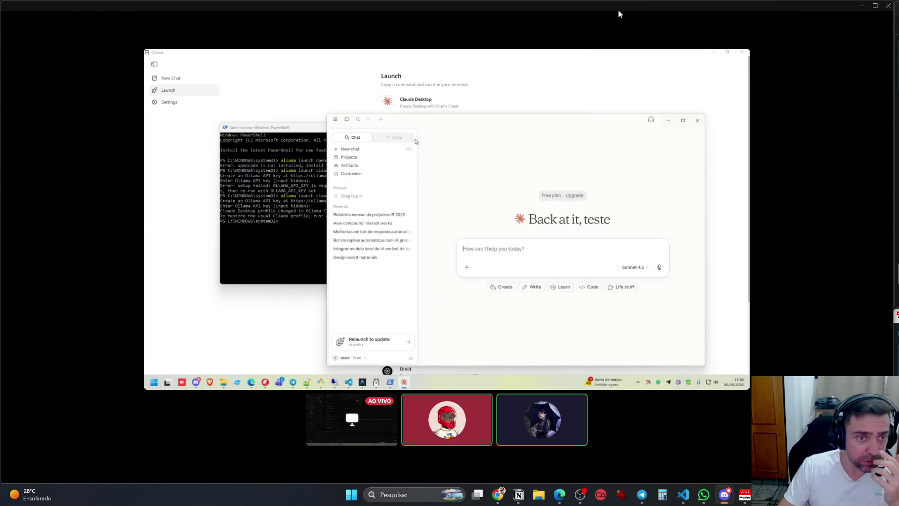
{"action": "mouse_move", "coordinate": [618, 21]}
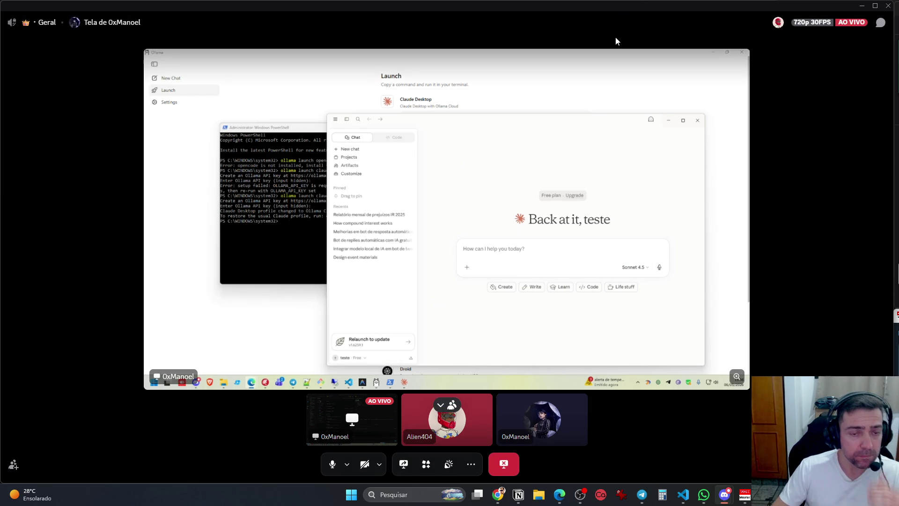
{"action": "key", "text": "alt+Tab"}
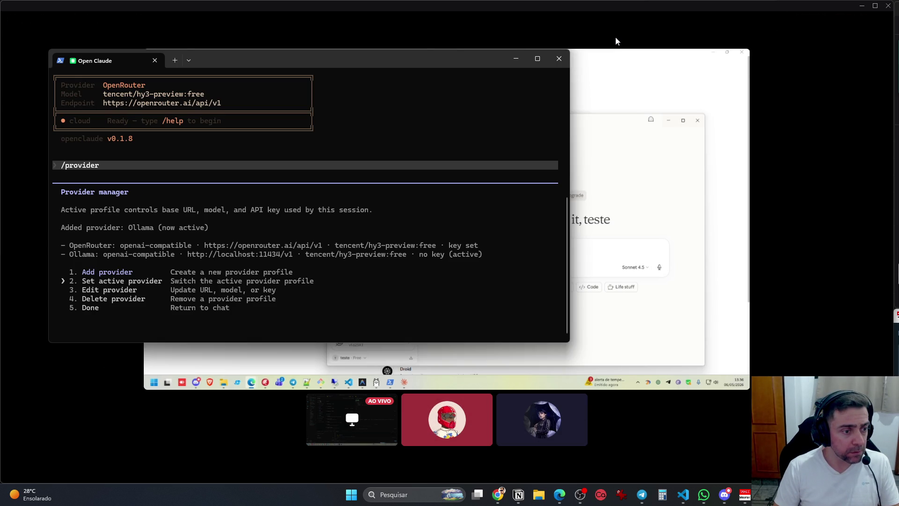
{"action": "key", "text": "Return"}
{"action": "key", "text": "Down"}
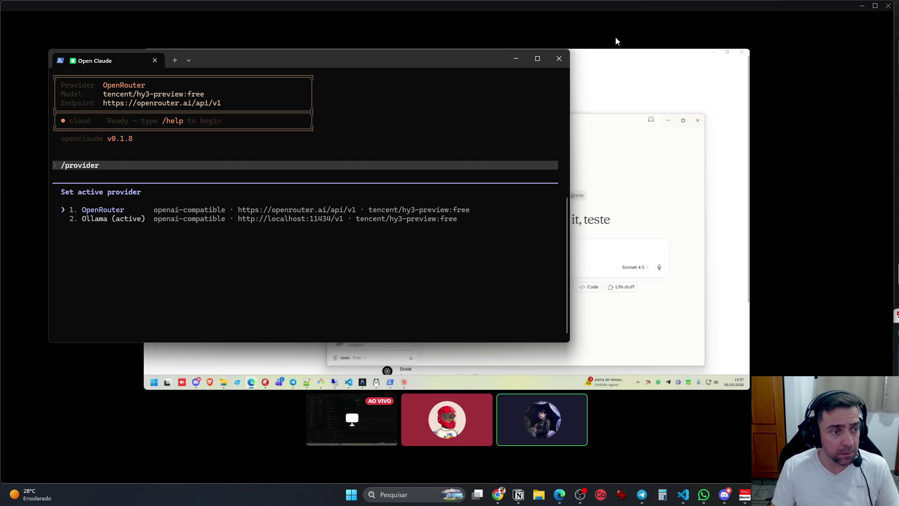
{"action": "key", "text": "Return"}
{"action": "key", "text": "Return"}
{"action": "key", "text": "Down"}
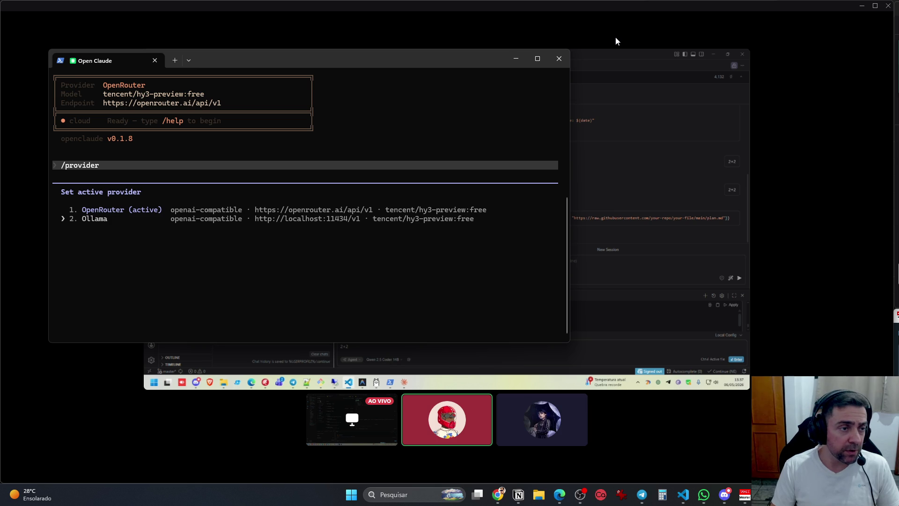
{"action": "key", "text": "Up"}
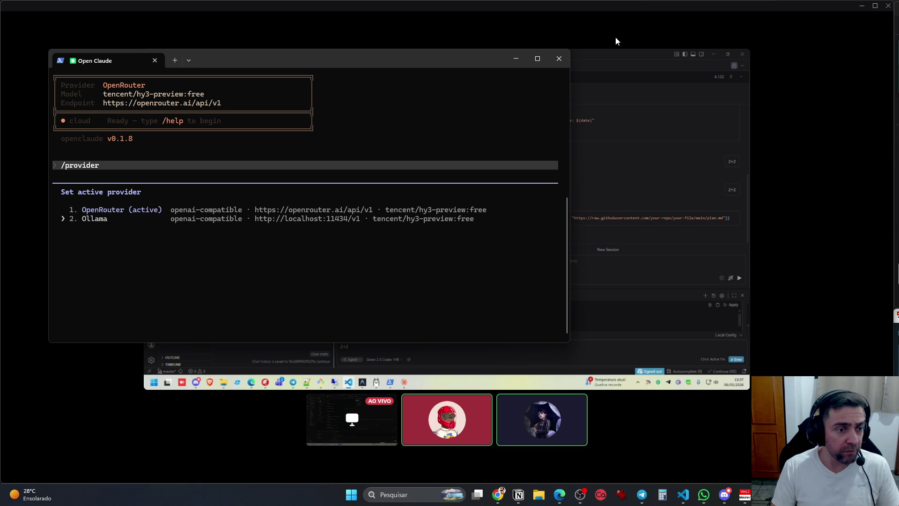
{"action": "key", "text": "alt+Tab"}
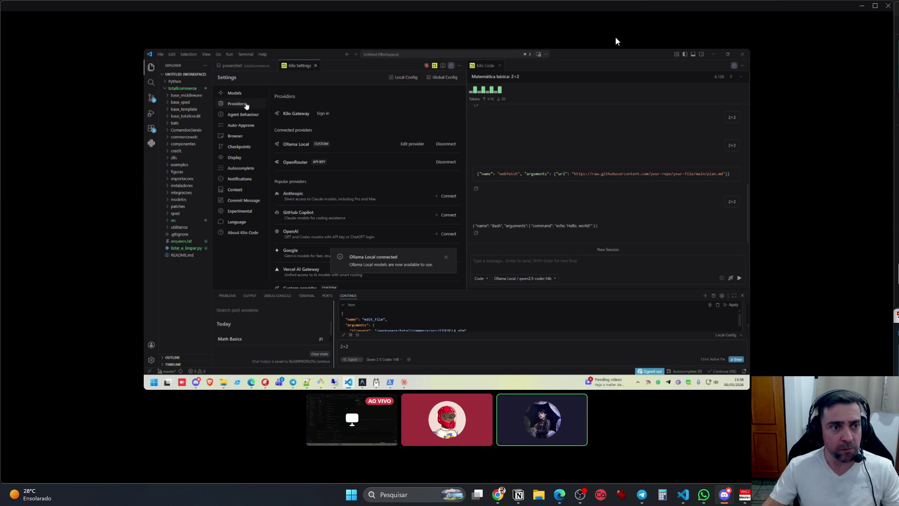
- Bring the local VS Code window in front of Discord from the taskbar
{"action": "mouse_move", "coordinate": [537, 348]}
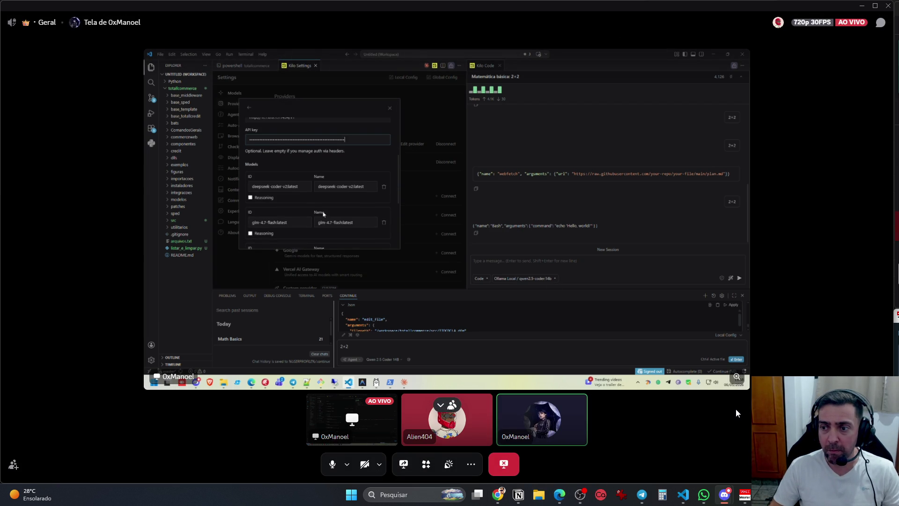
{"action": "mouse_move", "coordinate": [729, 496]}
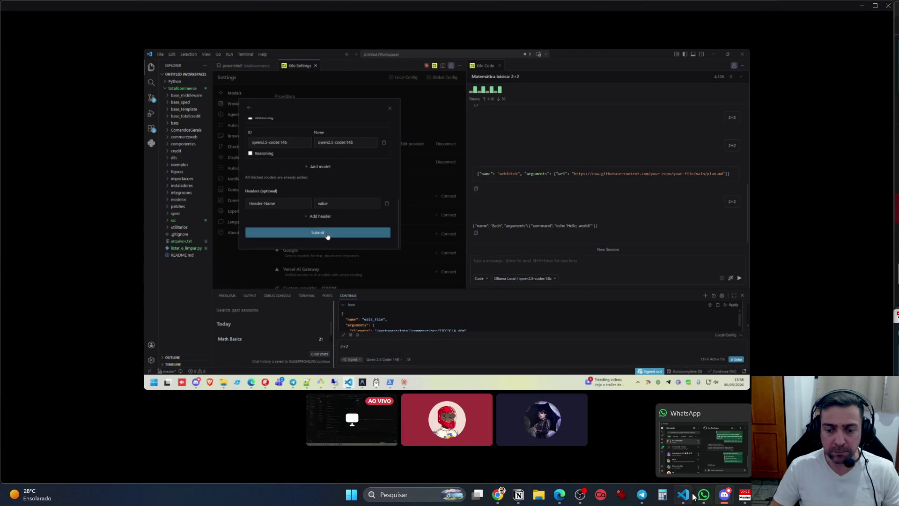
{"action": "left_click", "coordinate": [683, 495]}
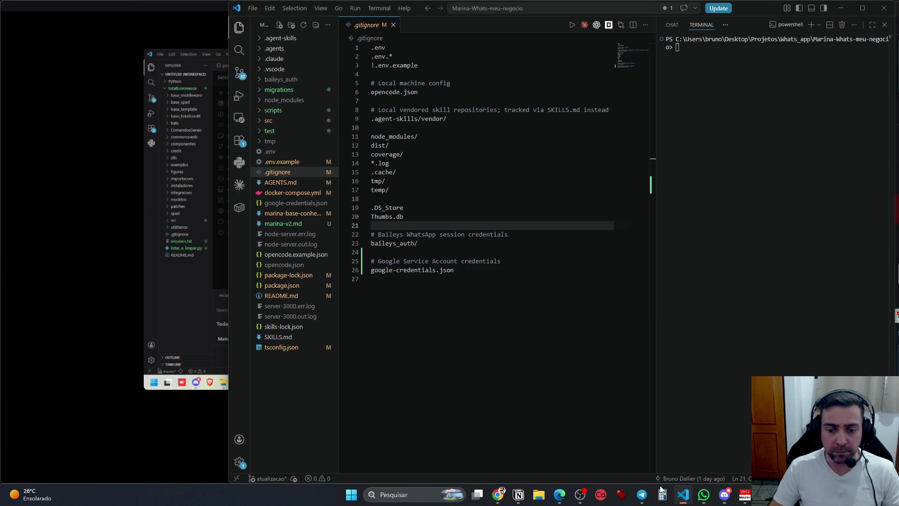
- Widen the Extensions panel and replace the docker search with 'opencode'
{"action": "left_click", "coordinate": [239, 142]}
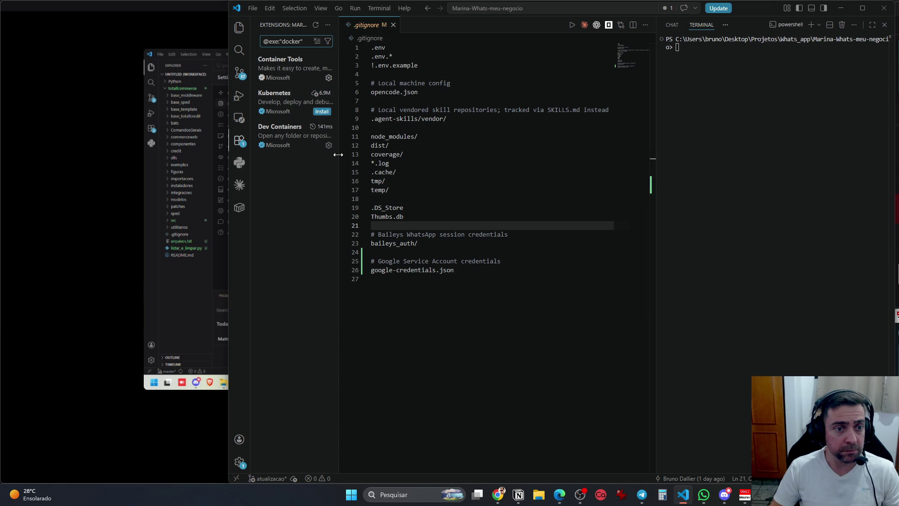
{"action": "left_click_drag", "start_coordinate": [338, 155], "coordinate": [470, 161]}
{"action": "left_click", "coordinate": [447, 41]}
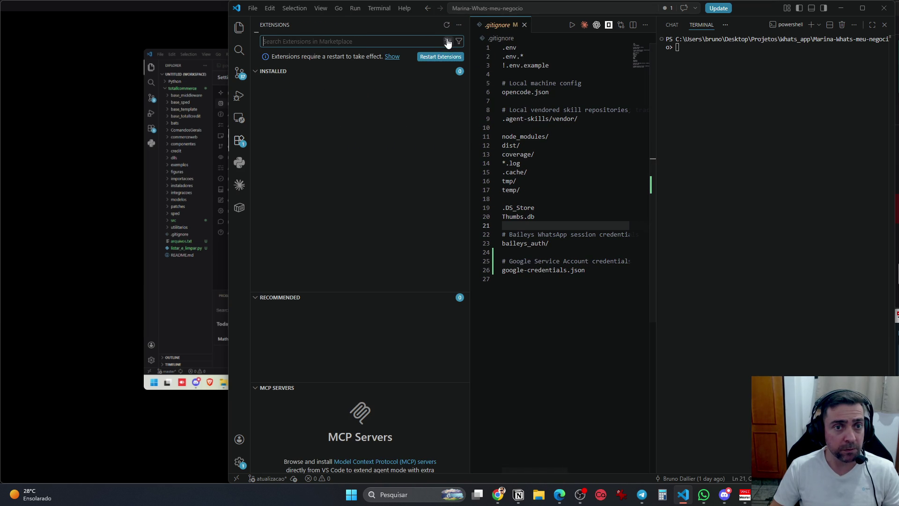
{"action": "type", "text": "opencode"}
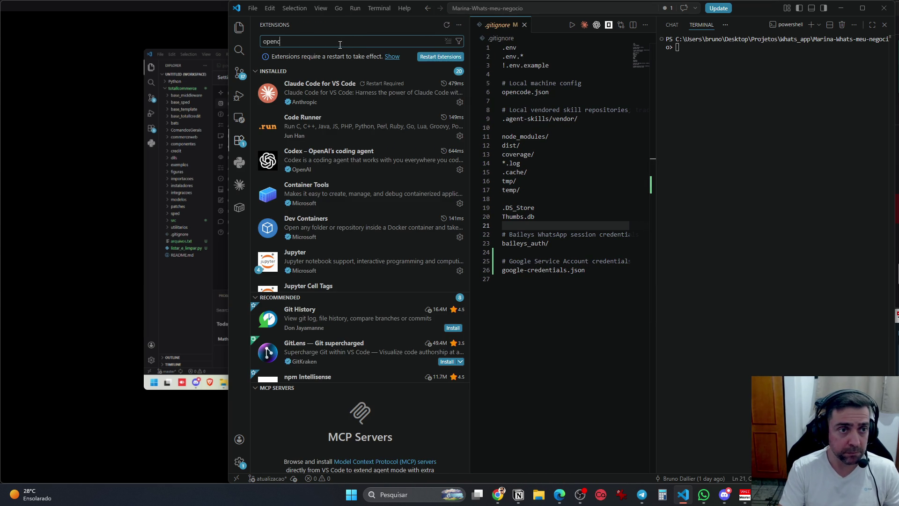
- View the opencode extension's details, then bring Chrome's OpenCode download page forward
{"action": "key", "text": "alt+Tab"}
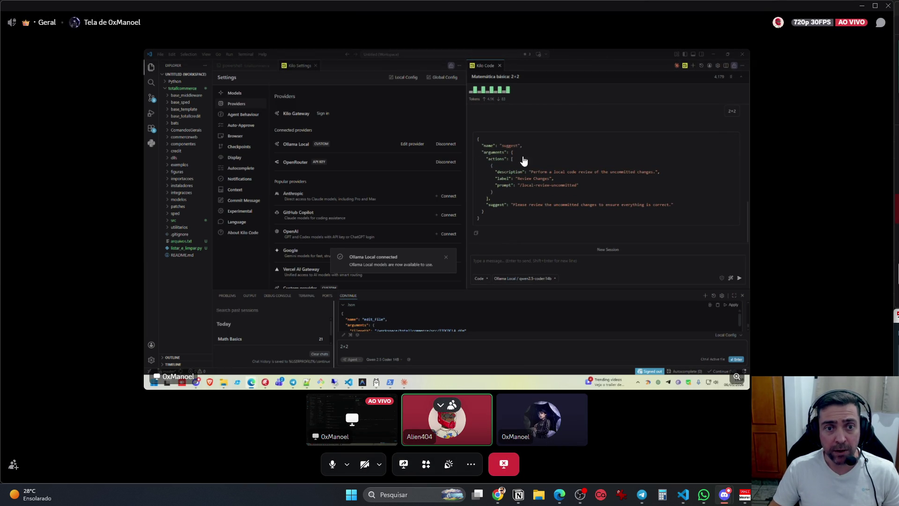
{"action": "key", "text": "alt+Tab"}
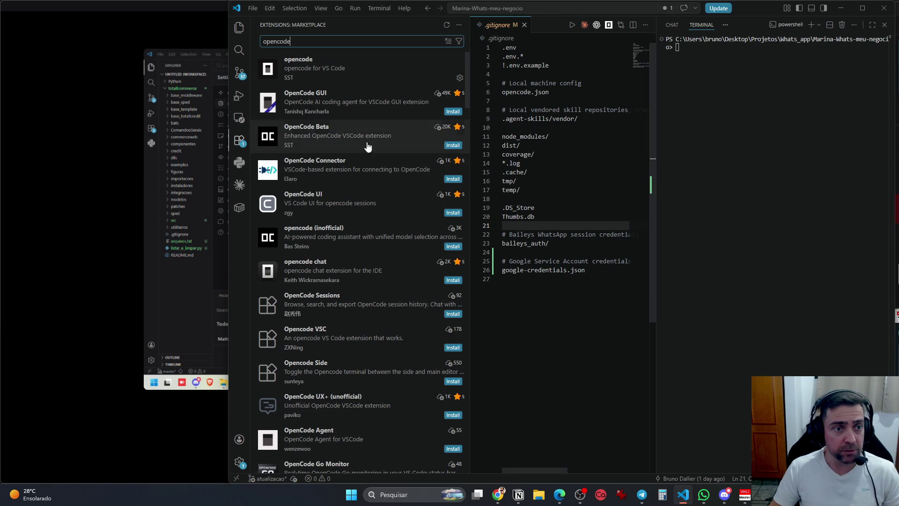
{"action": "left_click", "coordinate": [342, 77]}
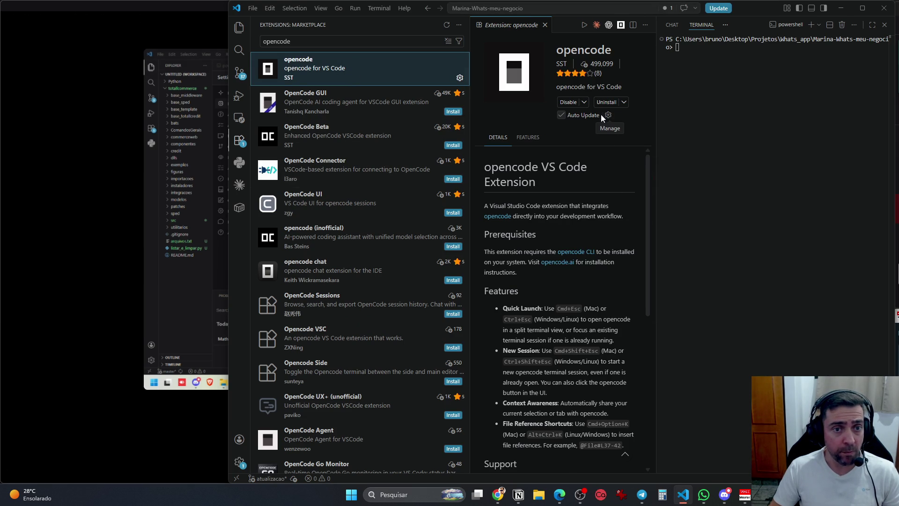
{"action": "left_click", "coordinate": [497, 495]}
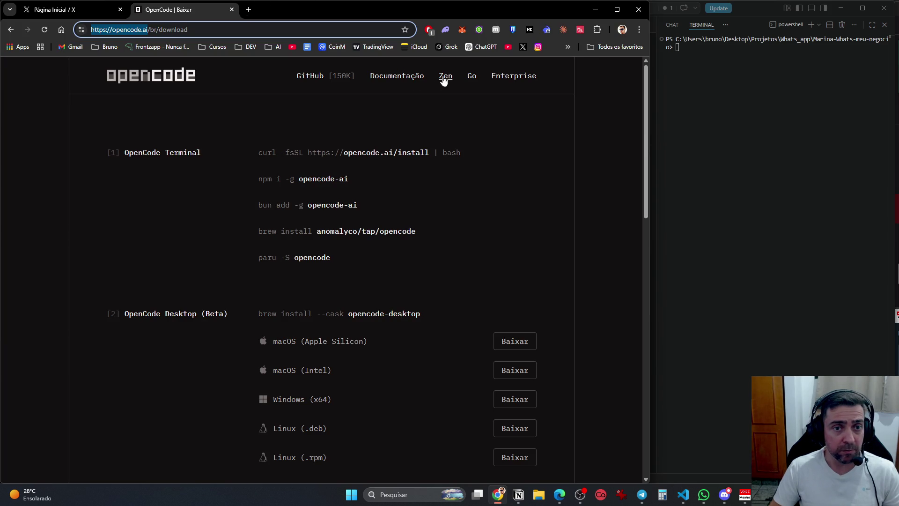
- Return to the opencode home page and open its Download page
{"action": "left_click", "coordinate": [189, 80]}
{"action": "scroll", "coordinate": [364, 217], "scroll_direction": "down", "scroll_amount": 10}
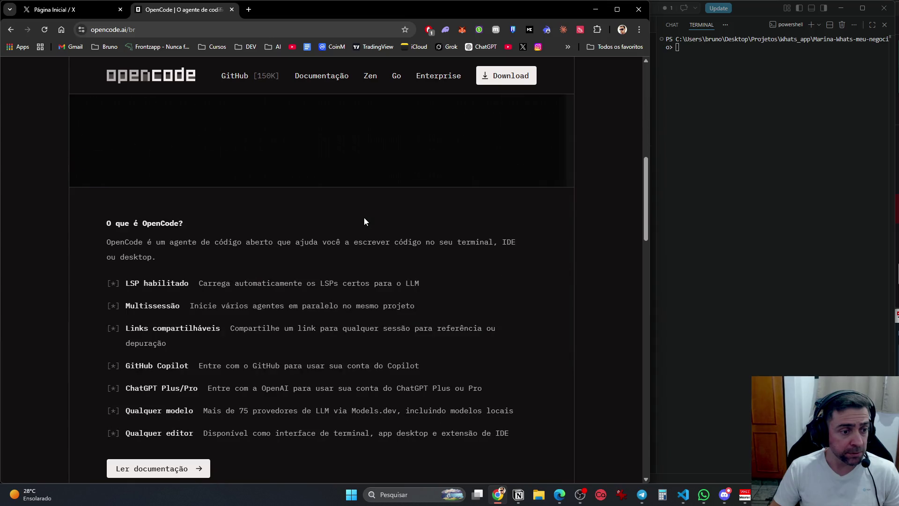
{"action": "scroll", "coordinate": [362, 237], "scroll_direction": "down", "scroll_amount": 12}
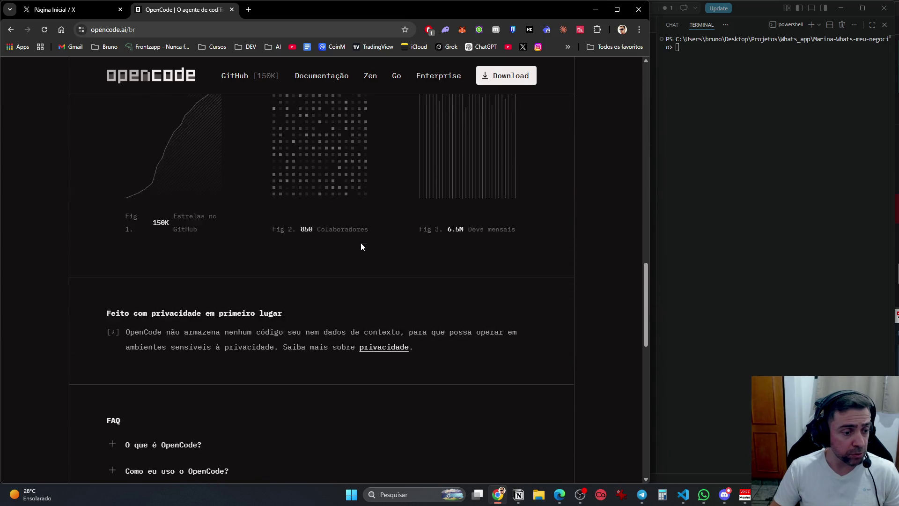
{"action": "scroll", "coordinate": [359, 253], "scroll_direction": "down", "scroll_amount": 12}
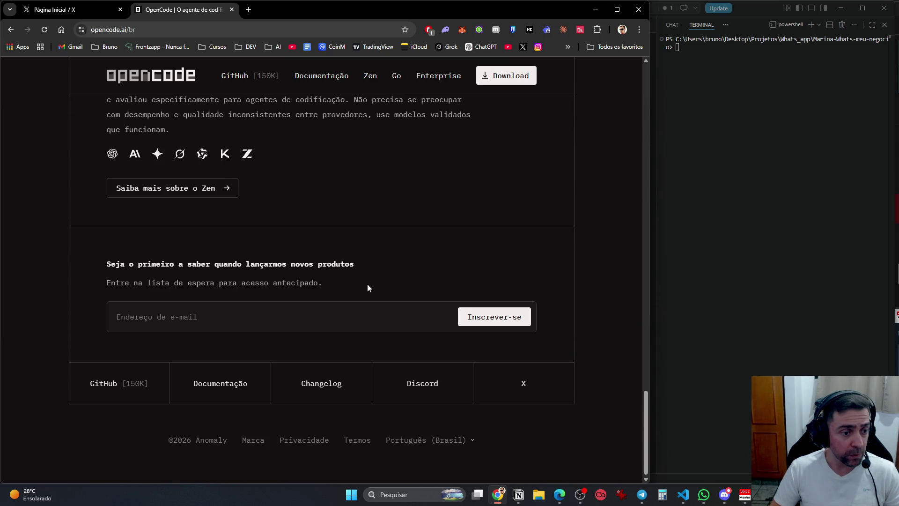
{"action": "scroll", "coordinate": [599, 430], "scroll_direction": "up", "scroll_amount": 20}
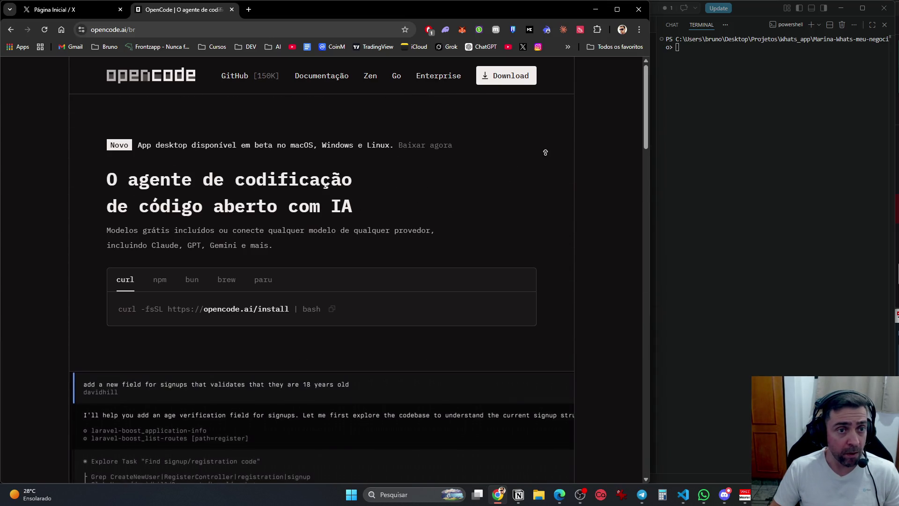
{"action": "left_click", "coordinate": [506, 75]}
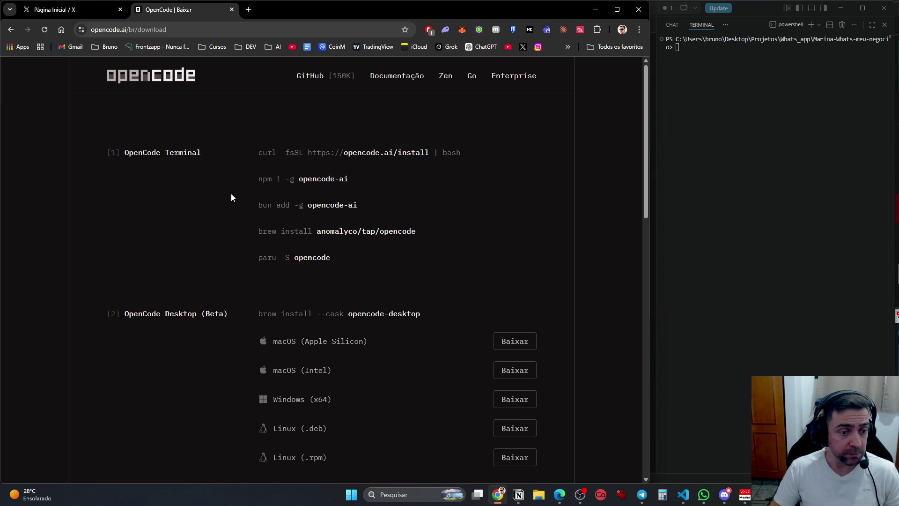
- Open the VS Code extension install docs and scroll to the Instalação section
{"action": "scroll", "coordinate": [253, 222], "scroll_direction": "down", "scroll_amount": 7}
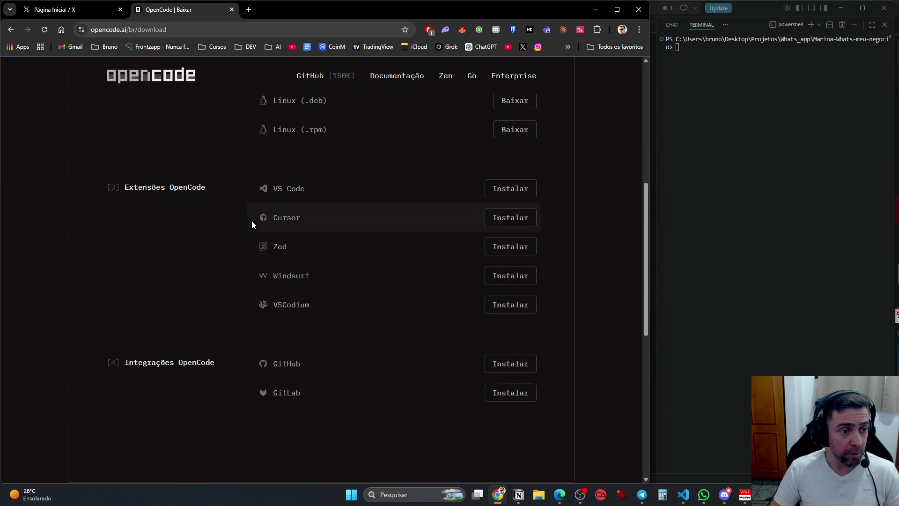
{"action": "left_click", "coordinate": [514, 189]}
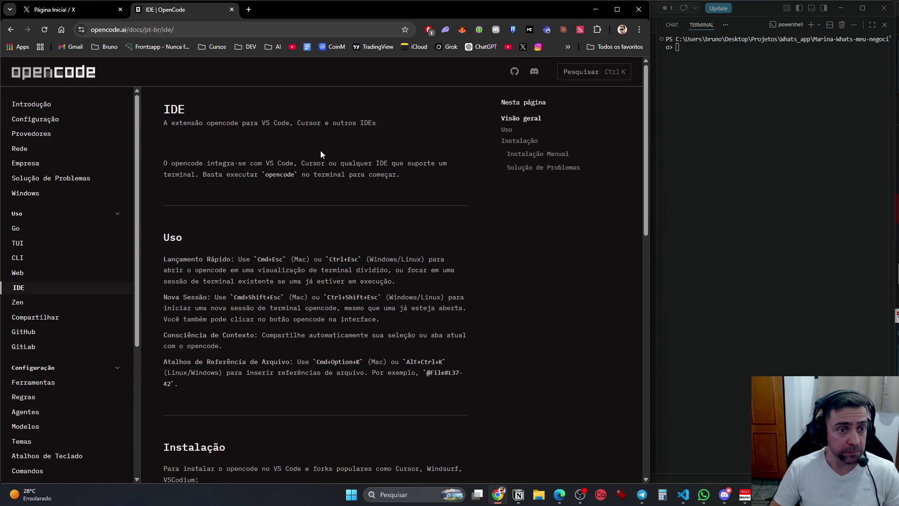
{"action": "scroll", "coordinate": [319, 162], "scroll_direction": "down", "scroll_amount": 5}
{"action": "scroll", "coordinate": [316, 171], "scroll_direction": "down", "scroll_amount": 7}
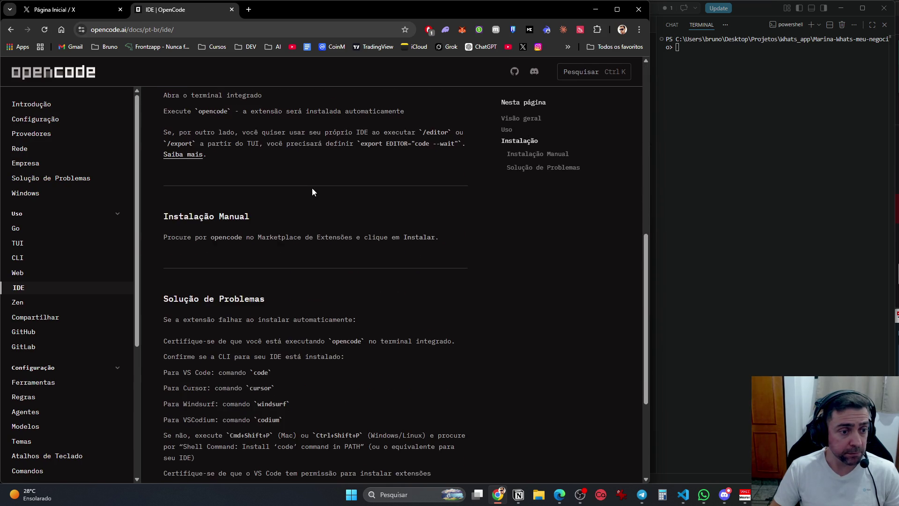
{"action": "scroll", "coordinate": [312, 193], "scroll_direction": "down", "scroll_amount": 1}
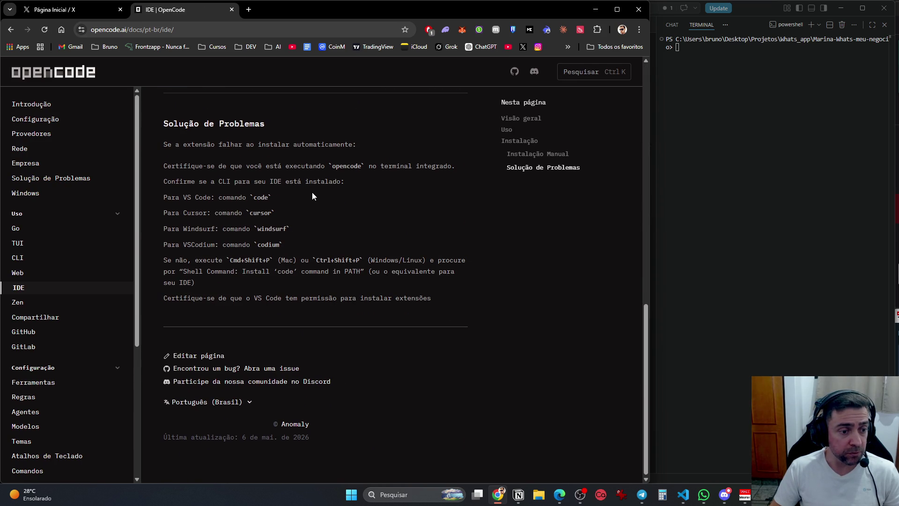
{"action": "scroll", "coordinate": [308, 188], "scroll_direction": "up", "scroll_amount": 12}
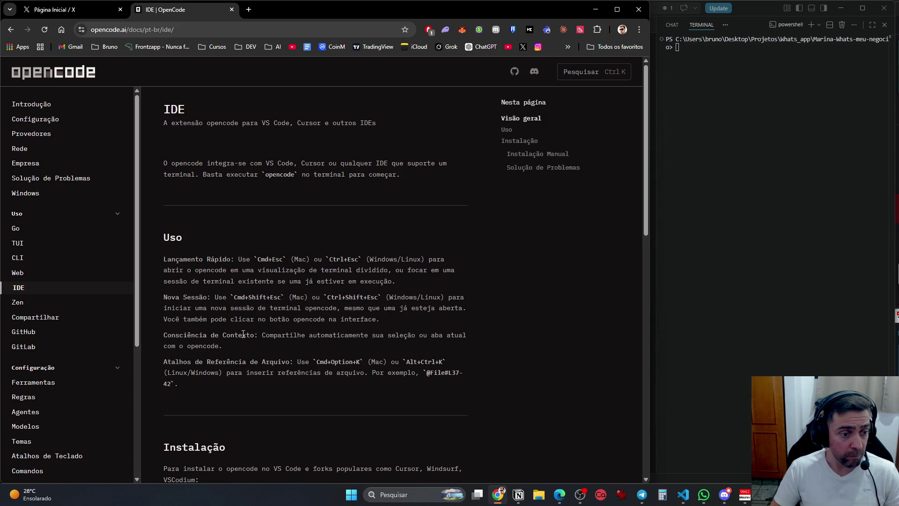
{"action": "scroll", "coordinate": [310, 375], "scroll_direction": "down", "scroll_amount": 4}
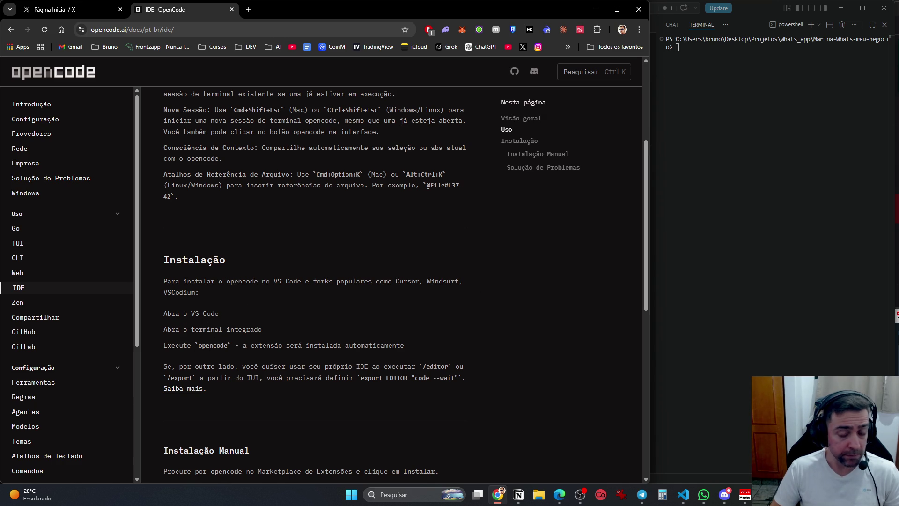
{"action": "left_click", "coordinate": [682, 493]}
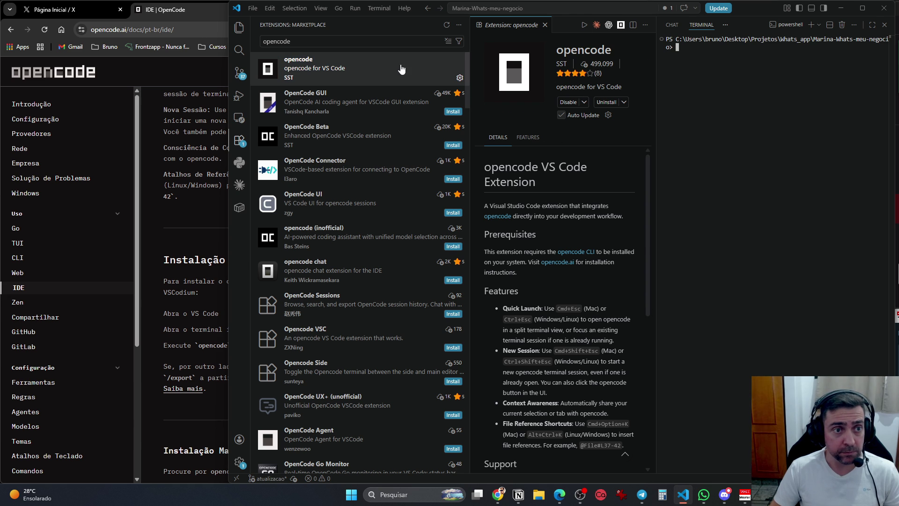
- Run opencode in the VS Code PowerShell terminal, then quit it with Ctrl+C
{"action": "key", "text": "ctrl+alt+b"}
{"action": "key", "text": "ctrl+alt+b"}
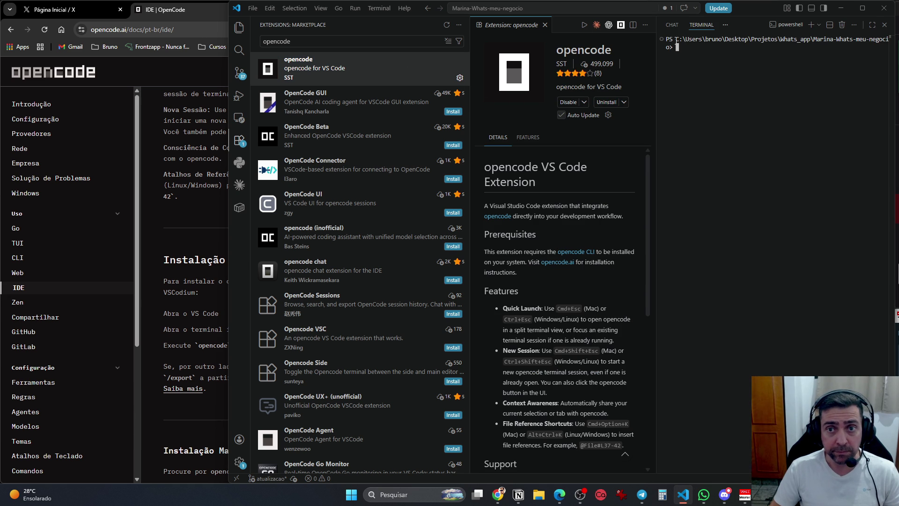
{"action": "type", "text": "opencod"}
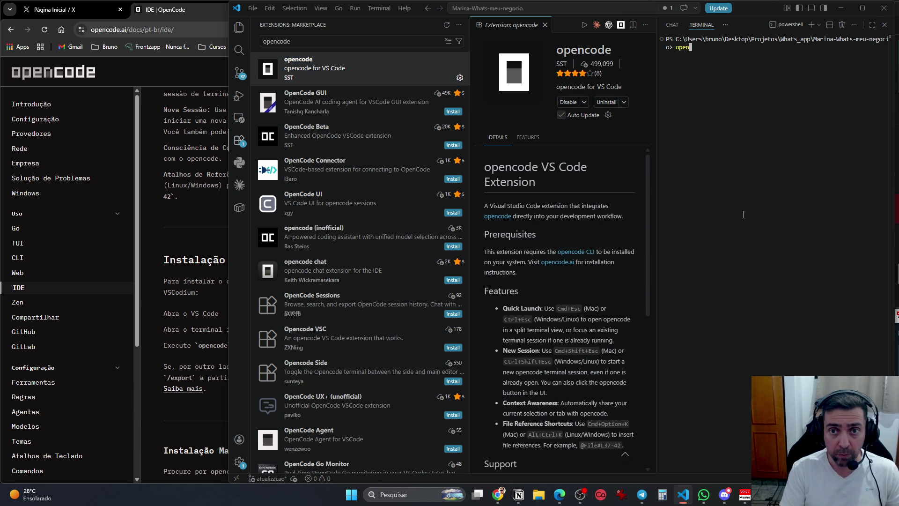
{"action": "type", "text": "e"}
{"action": "key", "text": "Return"}
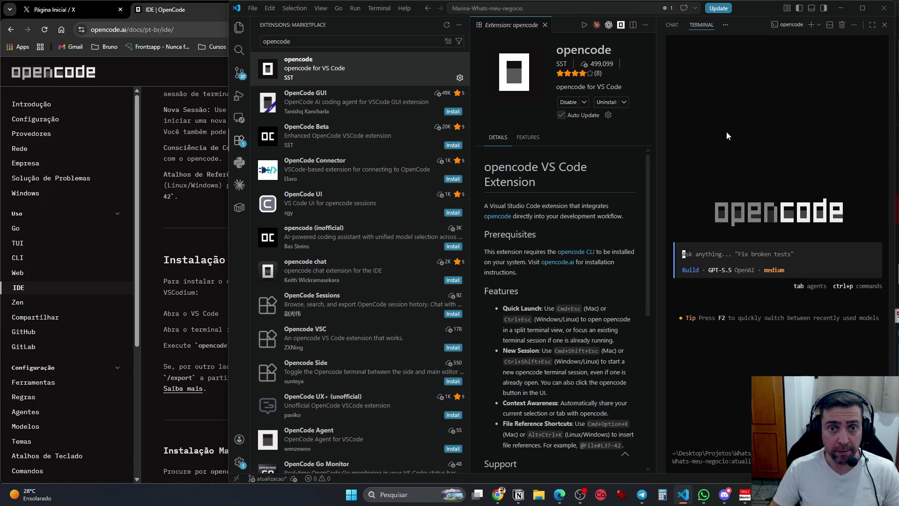
{"action": "key", "text": "alt+Tab"}
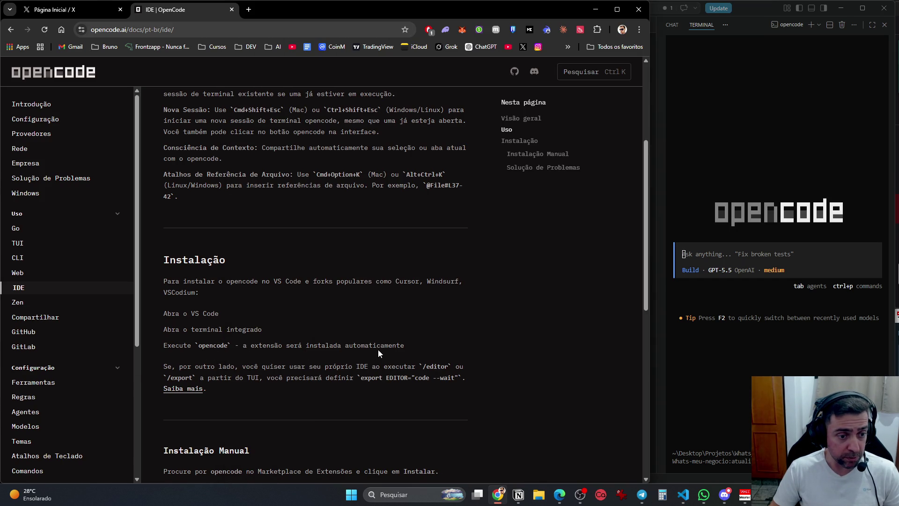
{"action": "key", "text": "alt+Tab"}
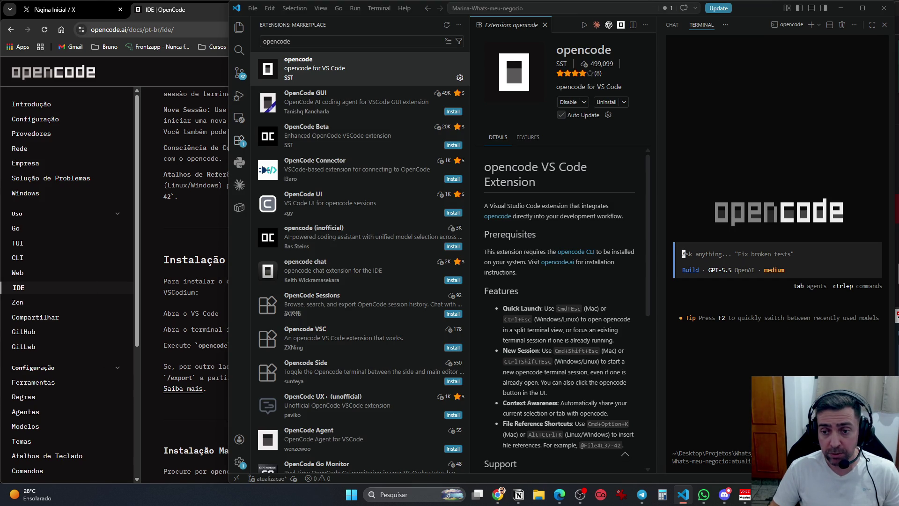
{"action": "key", "text": "ctrl+c"}
{"action": "key", "text": "Return"}
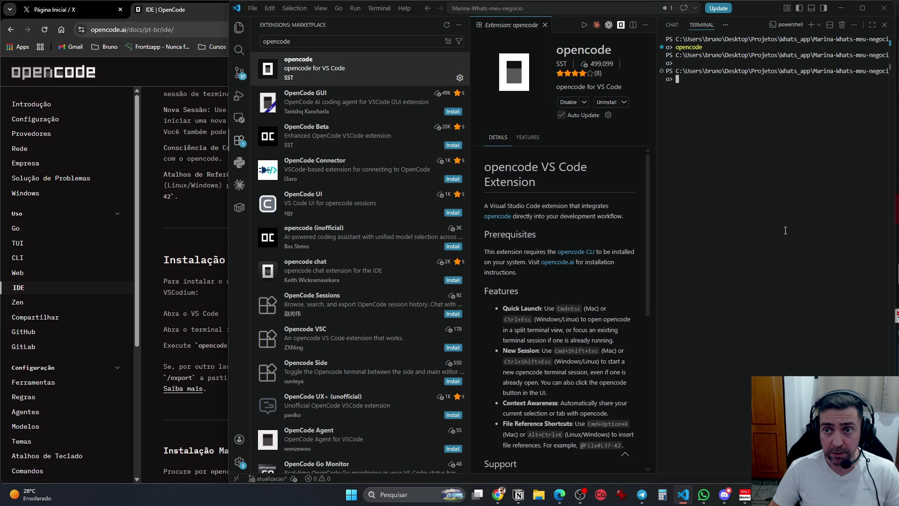
{"action": "type", "text": "'"}
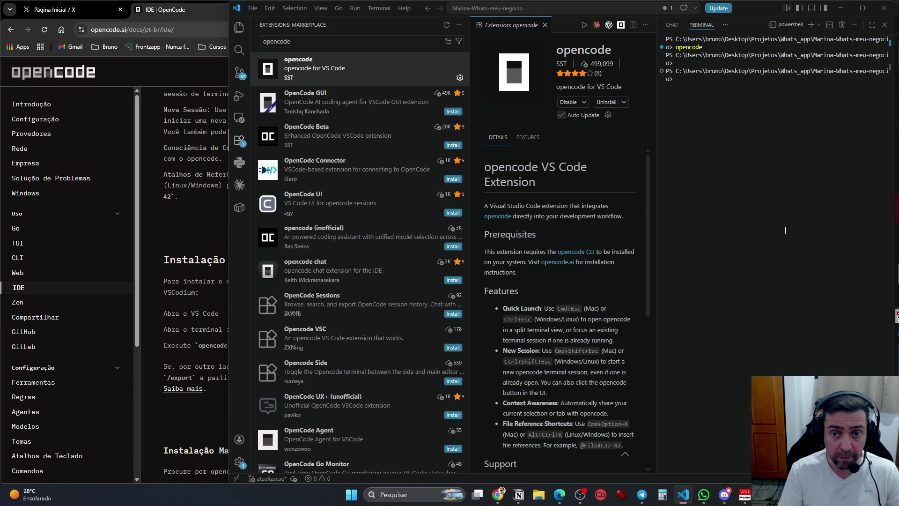
- Check the opencode command in the install docs, then run opencode again and exit it
{"action": "key", "text": "alt+Tab"}
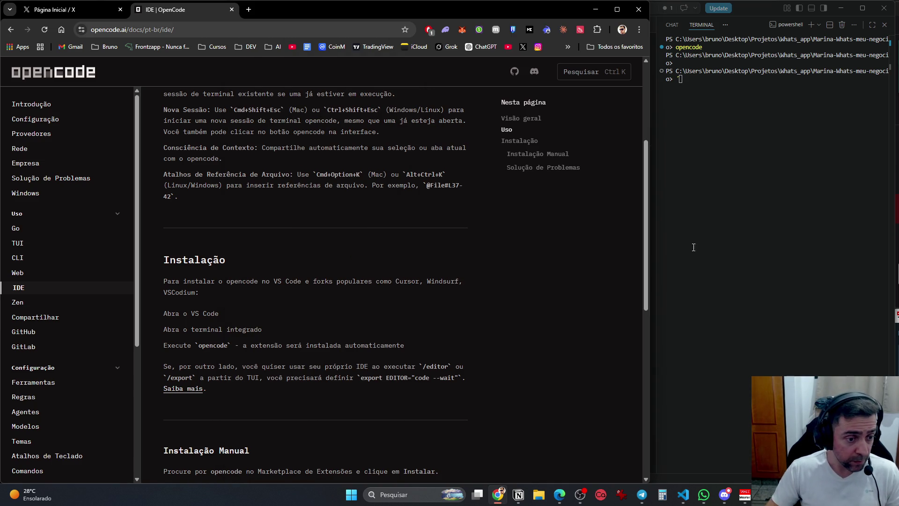
{"action": "mouse_move", "coordinate": [229, 345]}
{"action": "left_mouse_down"}
{"action": "mouse_move", "coordinate": [194, 347]}
{"action": "mouse_move", "coordinate": [237, 346]}
{"action": "mouse_move", "coordinate": [228, 345]}
{"action": "left_mouse_up"}
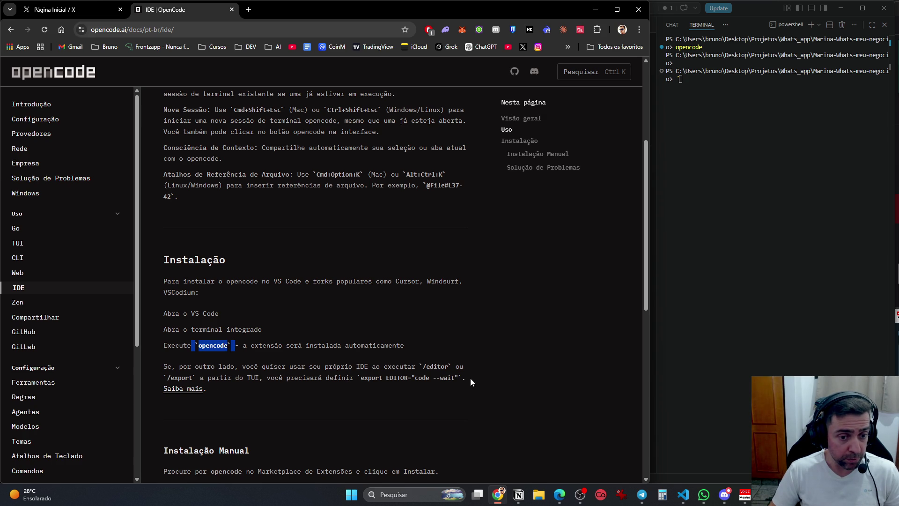
{"action": "left_click", "coordinate": [698, 275]}
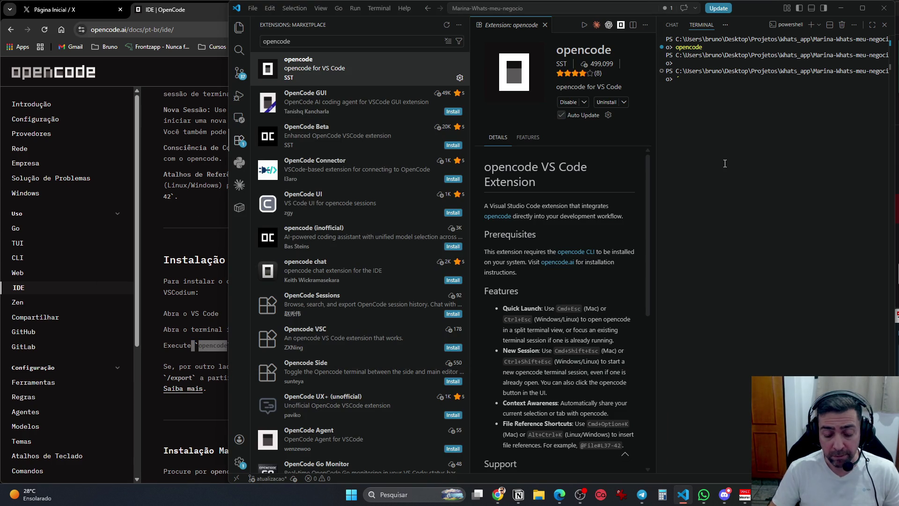
{"action": "type", "text": "opencode"}
{"action": "key", "text": "Return"}
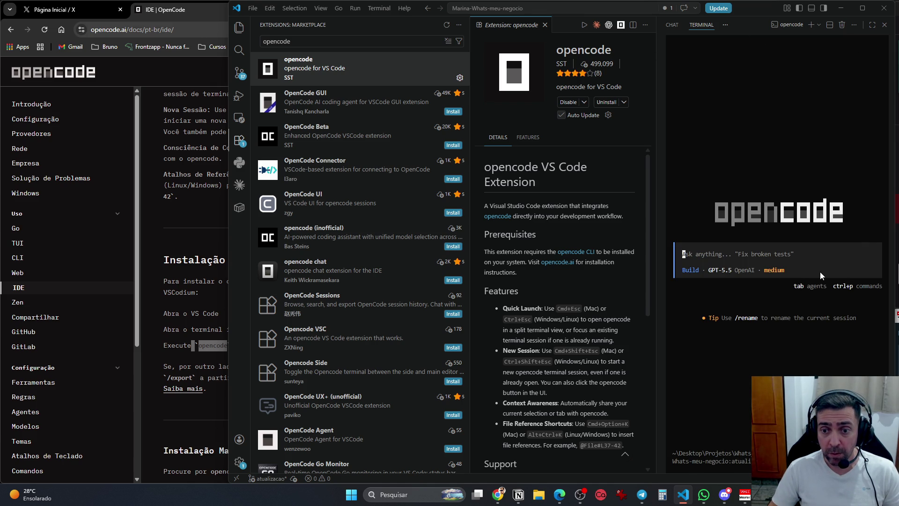
{"action": "key", "text": "ctrl+c"}
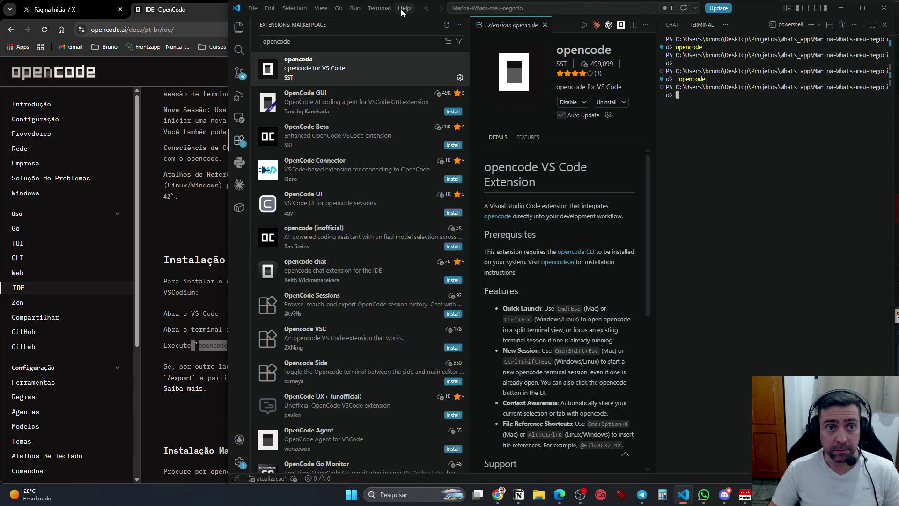
- Maximize VS Code and launch an opencode session beside the extension page
{"action": "left_click", "coordinate": [861, 9]}
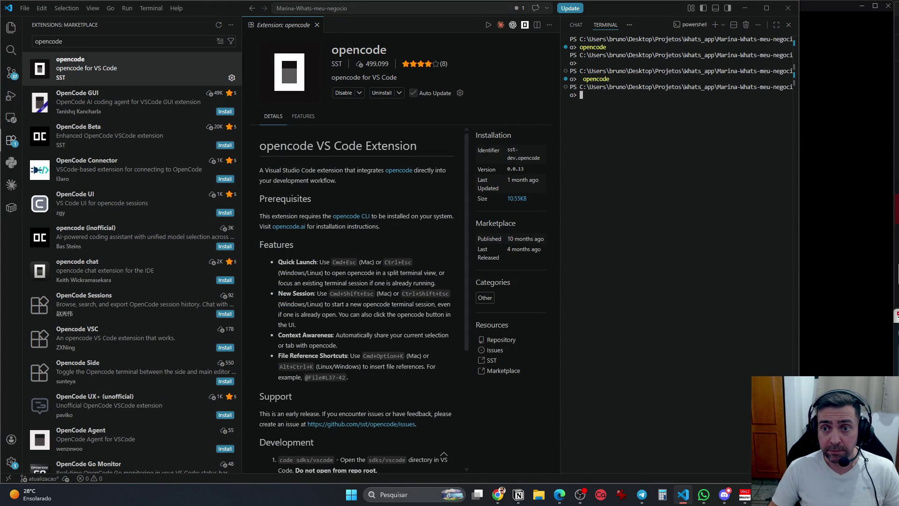
{"action": "left_click_drag", "start_coordinate": [800, 145], "coordinate": [894, 159]}
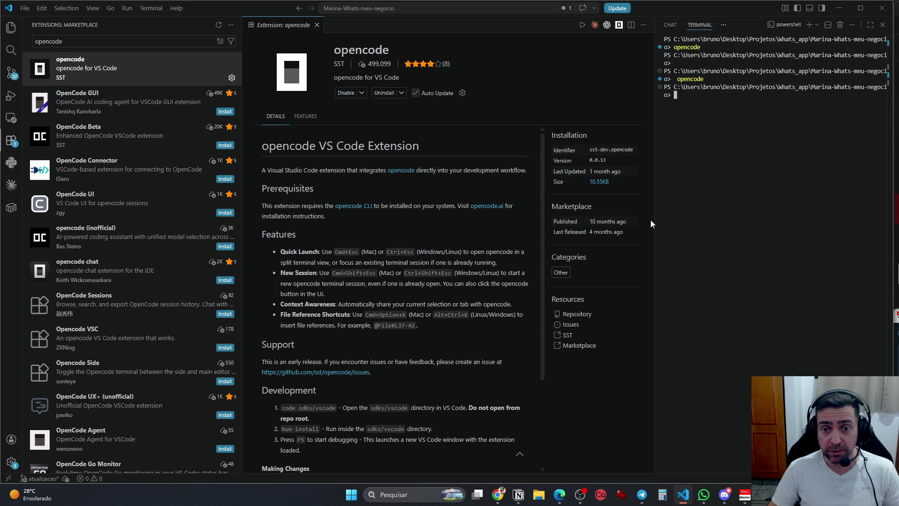
{"action": "left_click", "coordinate": [619, 26]}
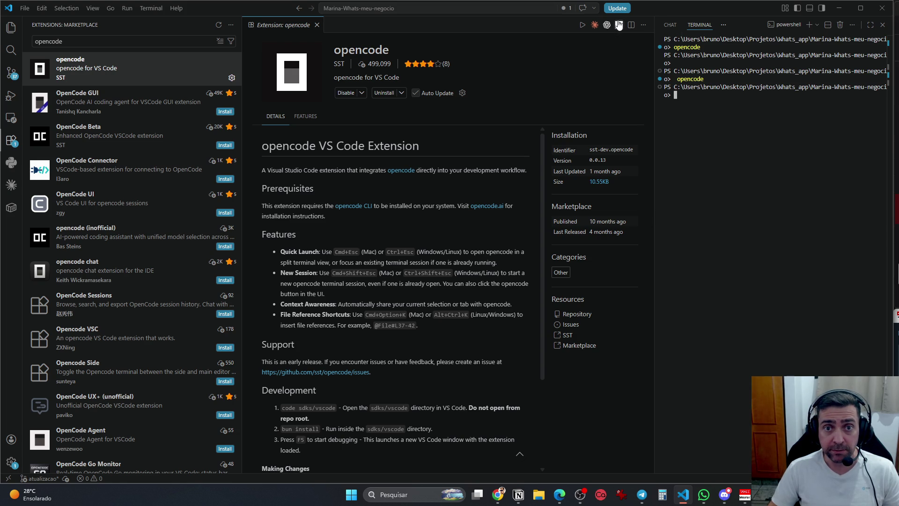
- Close the opencode terminal, confirm Terminate, and return from Discord to the editor
{"action": "left_click", "coordinate": [884, 25]}
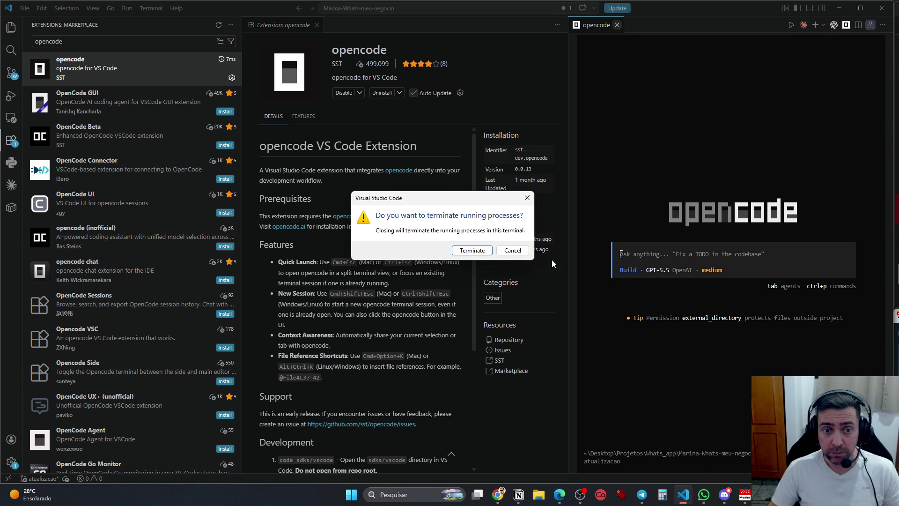
{"action": "left_click", "coordinate": [472, 251]}
{"action": "mouse_move", "coordinate": [724, 501]}
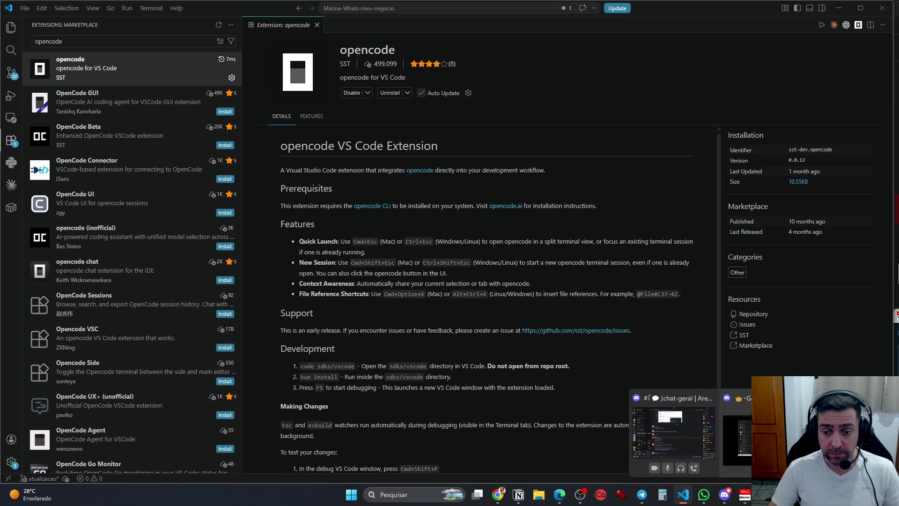
{"action": "left_click", "coordinate": [656, 396]}
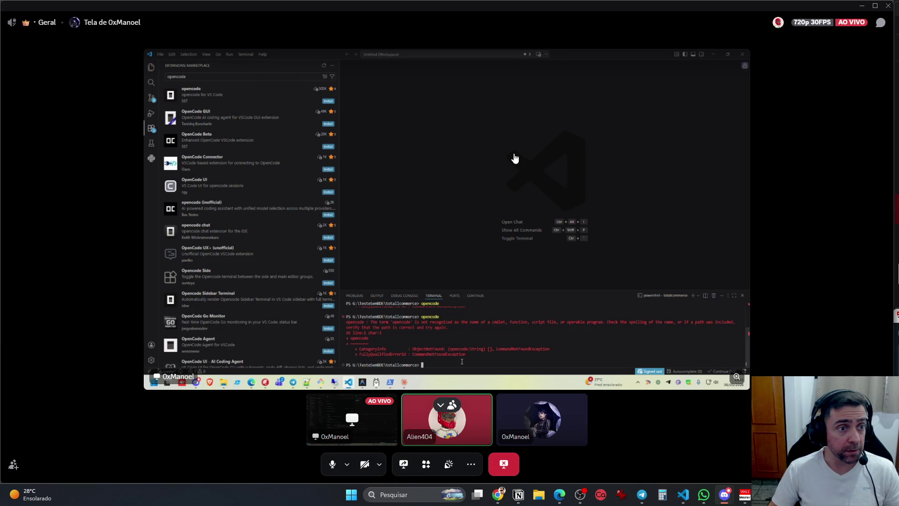
{"action": "key", "text": "alt+Tab"}
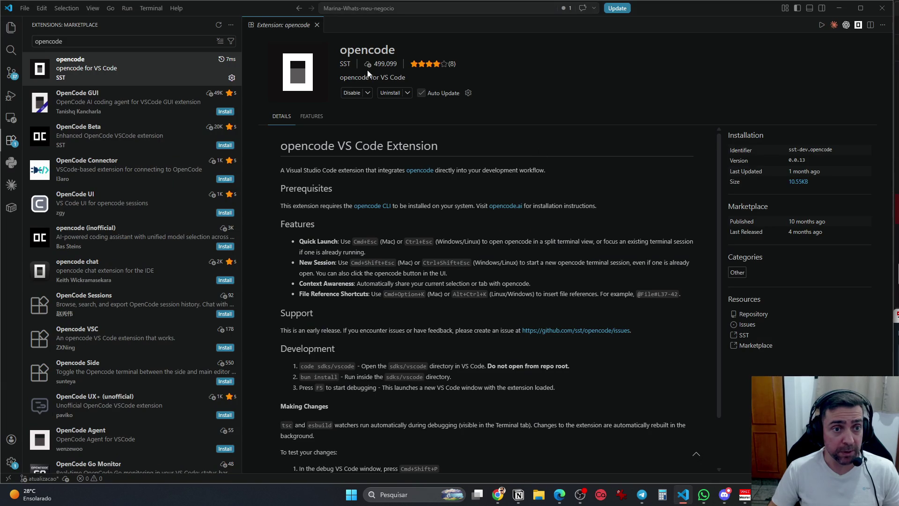
- Glance at the Discord stream, then dismiss the debugger picker and quick-open list in VS Code
{"action": "key", "text": "alt+Tab"}
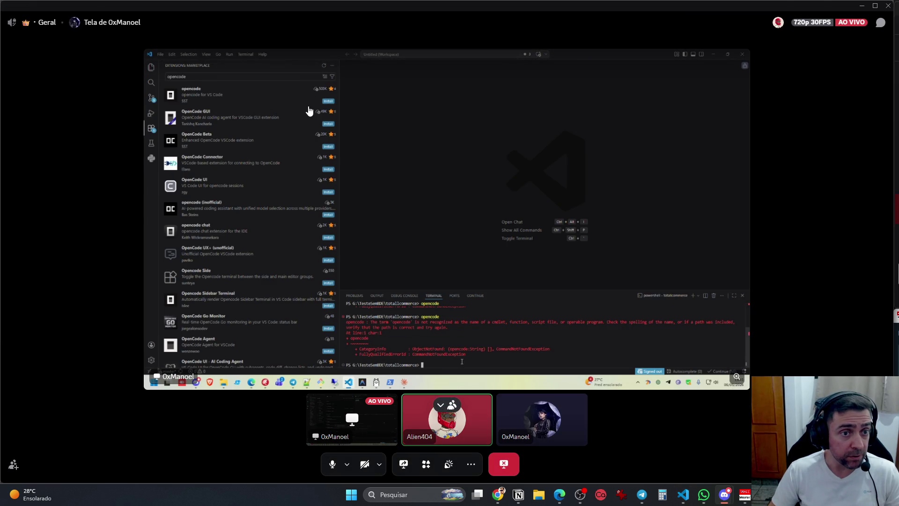
{"action": "key", "text": "alt+Tab"}
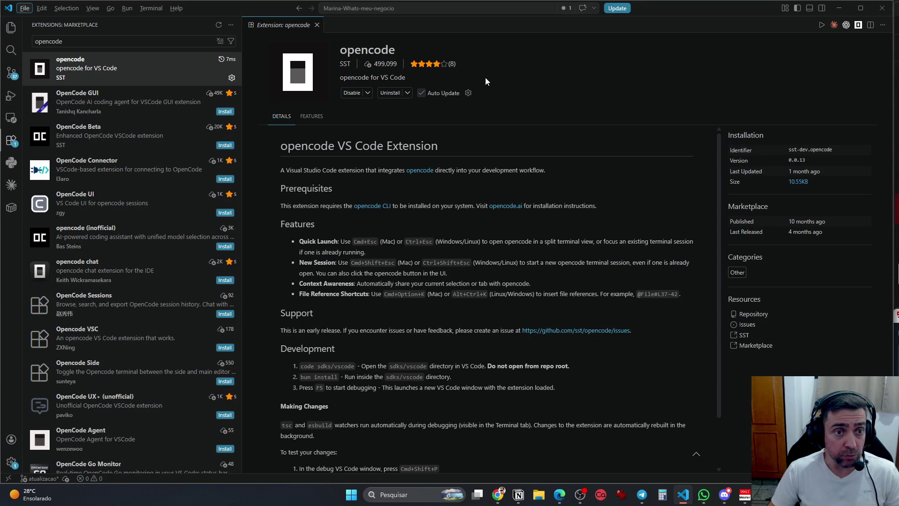
{"action": "key", "text": "alt+Tab"}
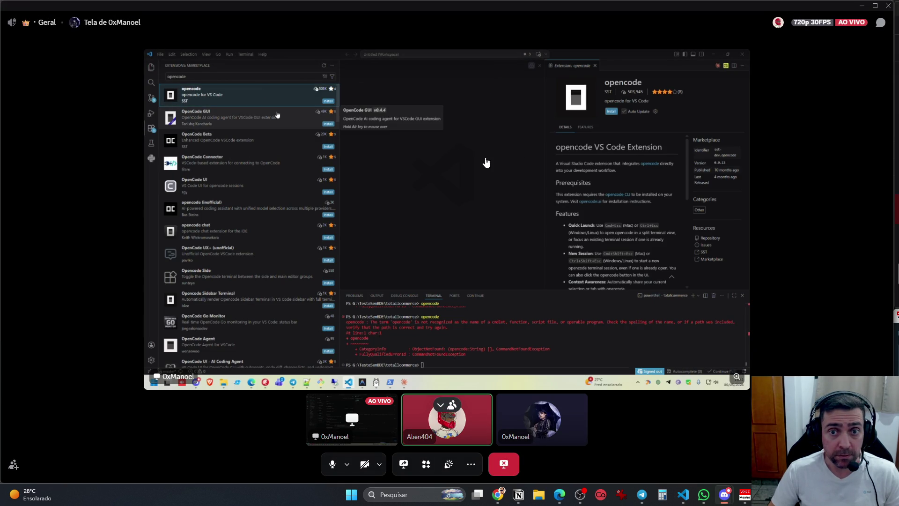
{"action": "key", "text": "alt+Tab"}
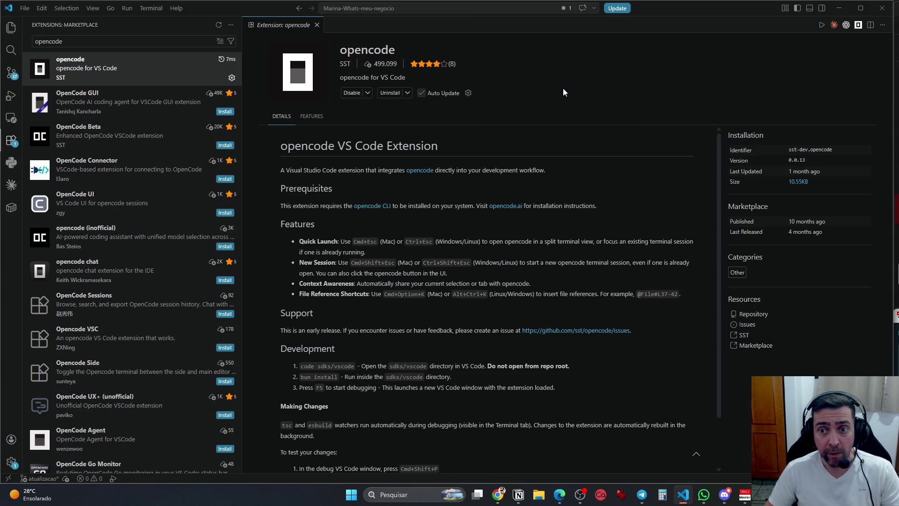
{"action": "key", "text": "F5"}
{"action": "key", "text": "Escape"}
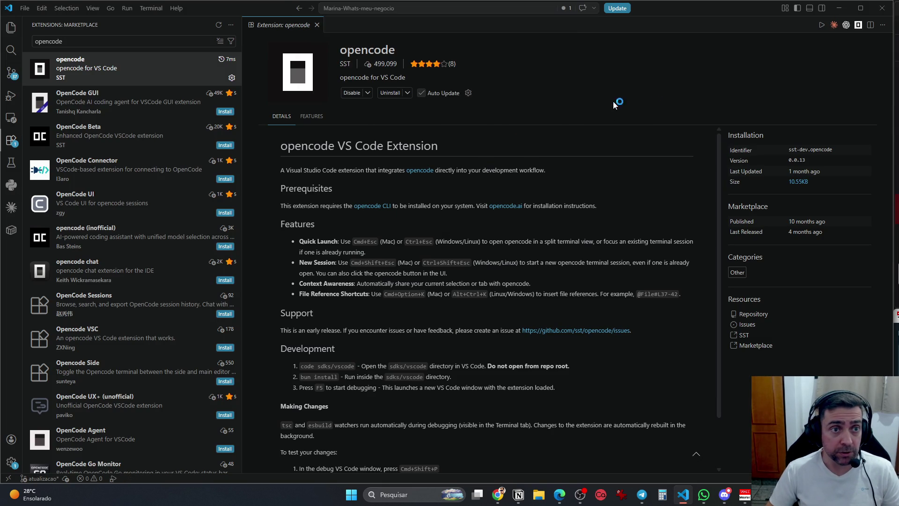
{"action": "key", "text": "ctrl+p"}
{"action": "key", "text": "Escape"}
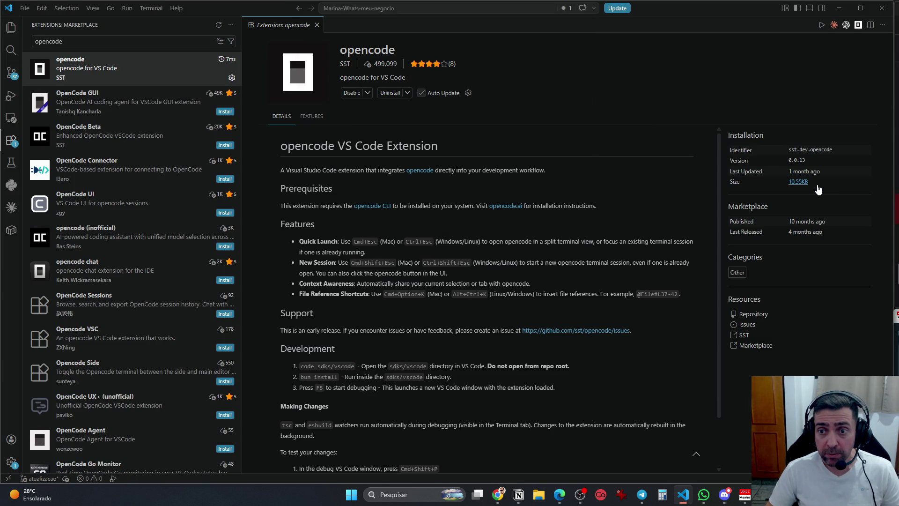
- Show the MARINA-WHATS-MEU-NEGOCIO file tree in the Explorer
{"action": "key", "text": "alt+Tab"}
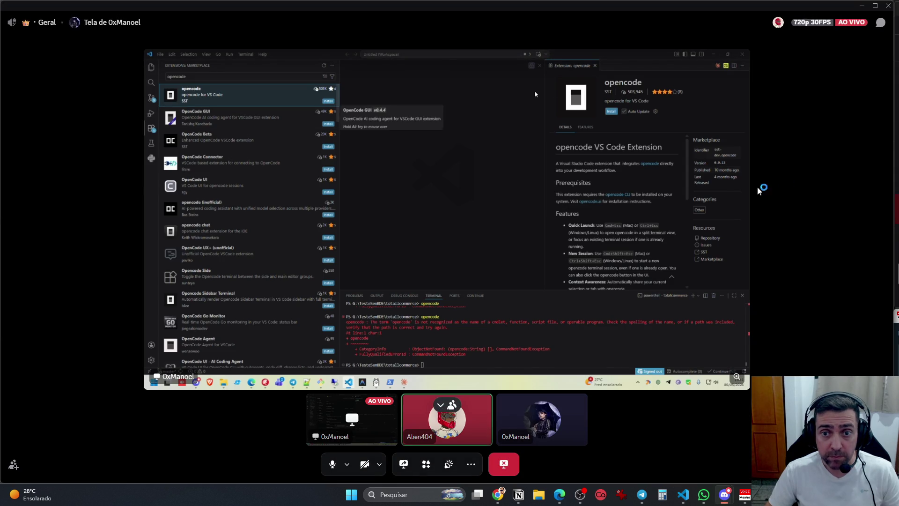
{"action": "key", "text": "alt+Tab"}
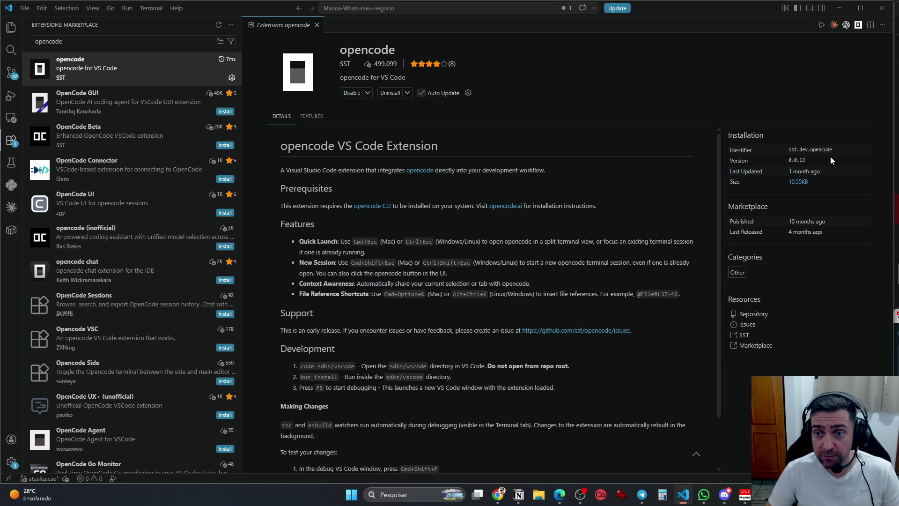
{"action": "key", "text": "alt+Tab"}
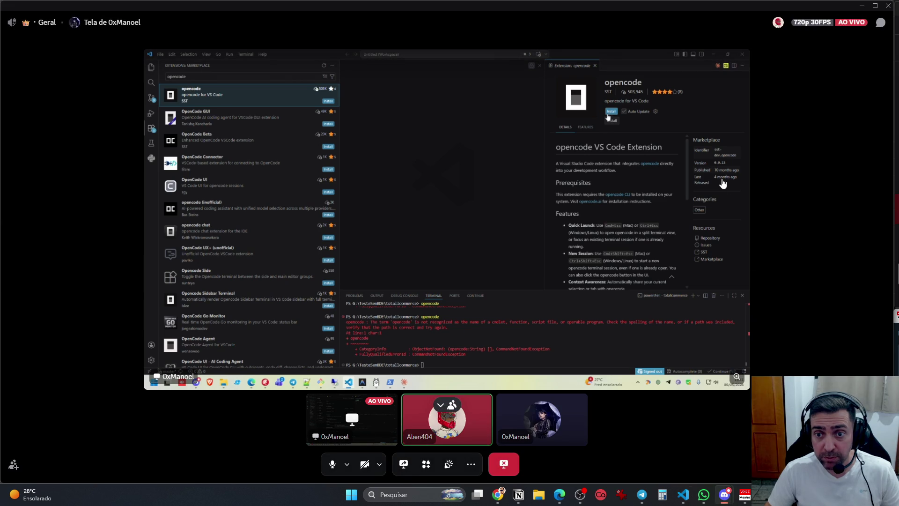
{"action": "key", "text": "alt+Tab"}
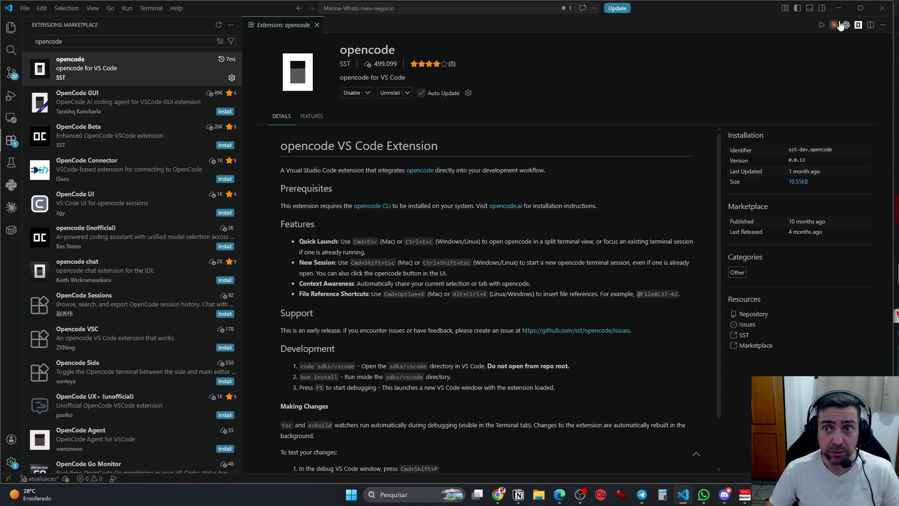
{"action": "key", "text": "alt+Tab"}
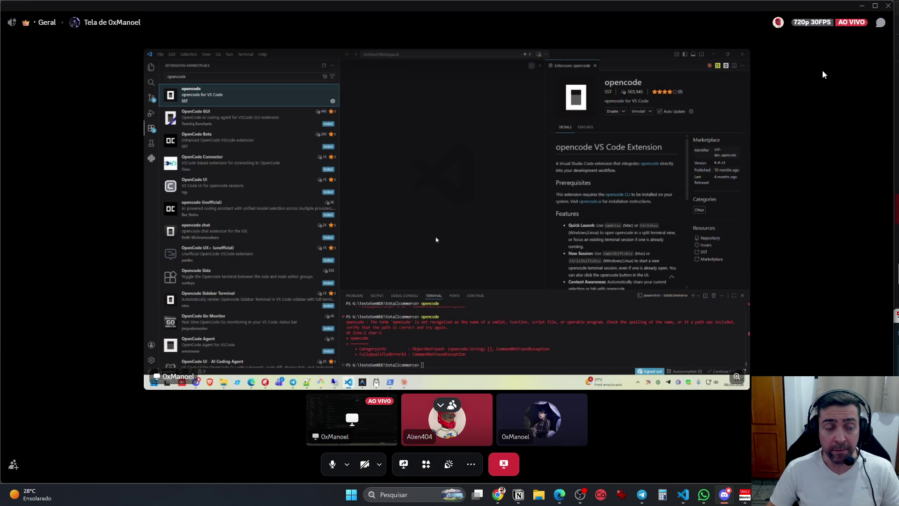
{"action": "key", "text": "alt+Tab"}
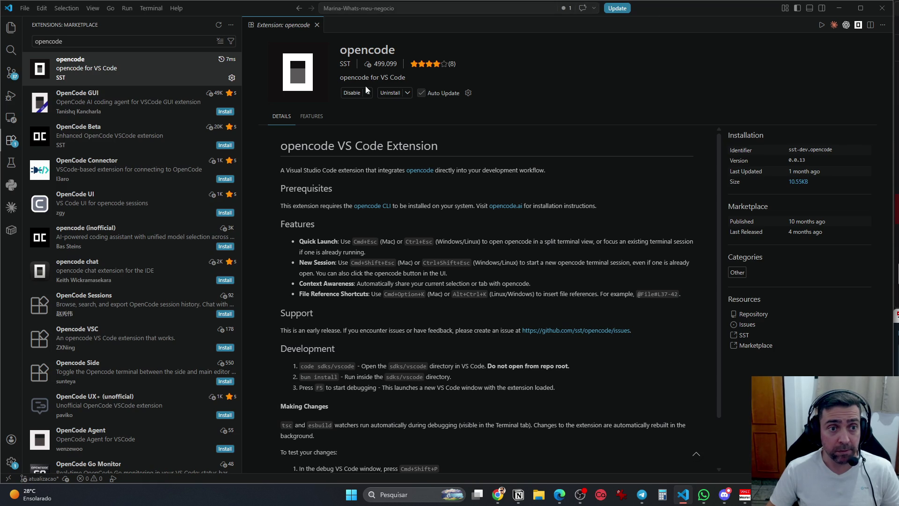
{"action": "left_click", "coordinate": [11, 28]}
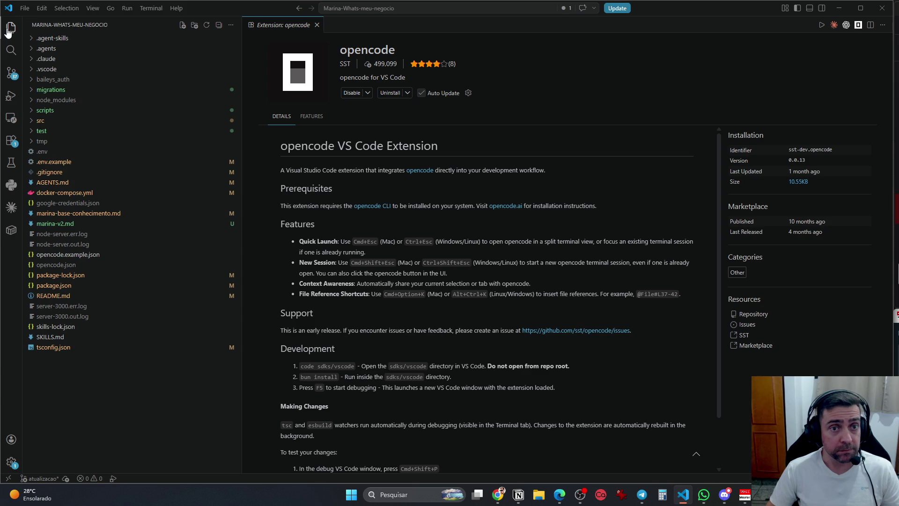
- Open .gitignore and launch opencode in a widened split panel beside it
{"action": "left_click", "coordinate": [59, 173]}
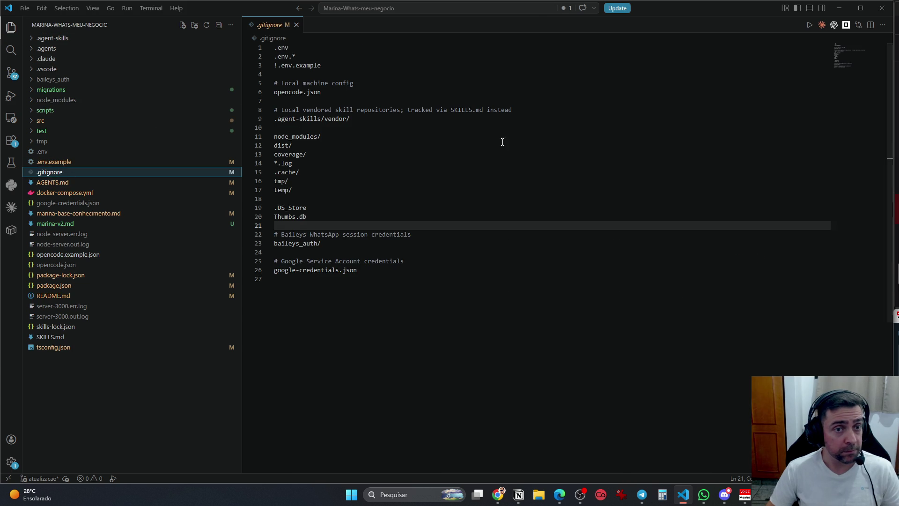
{"action": "left_click", "coordinate": [847, 27]}
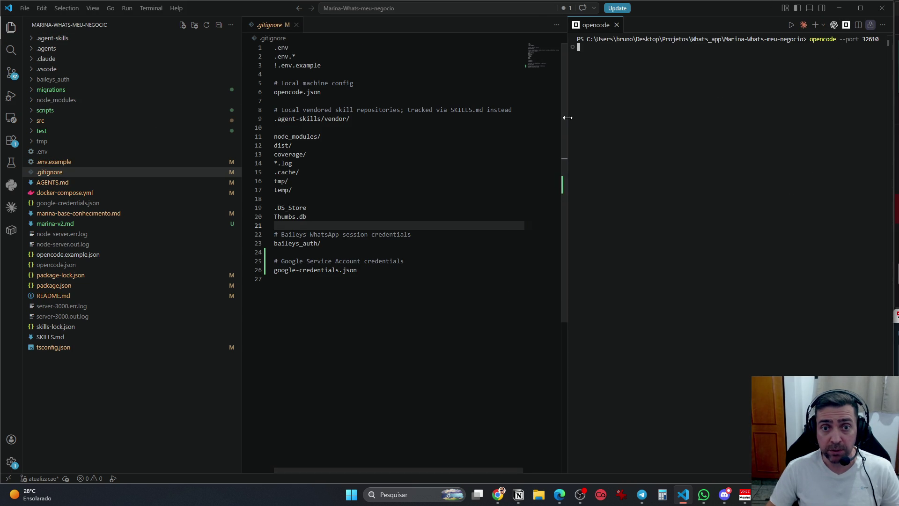
{"action": "mouse_move", "coordinate": [567, 118]}
{"action": "left_mouse_down"}
{"action": "mouse_move", "coordinate": [668, 117]}
{"action": "mouse_move", "coordinate": [653, 123]}
{"action": "left_mouse_up"}
{"action": "key", "text": "alt+Tab"}
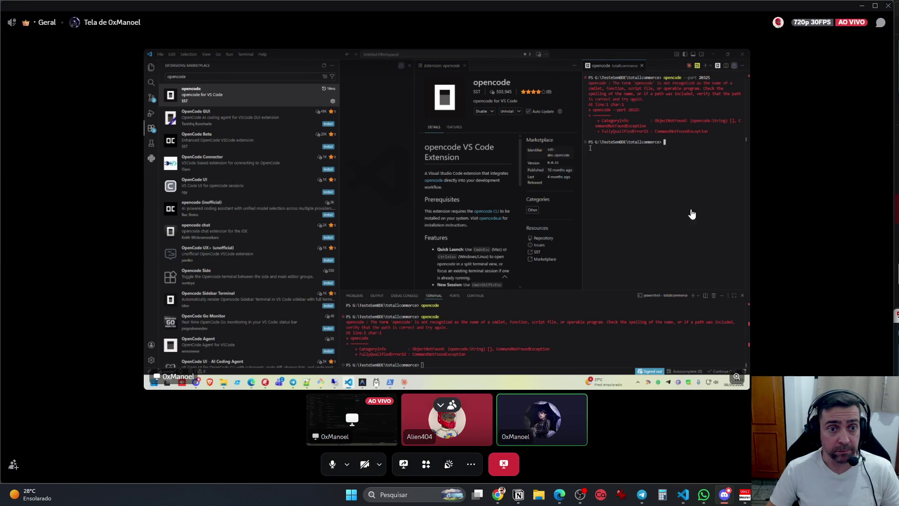
{"action": "key", "text": "alt+Tab"}
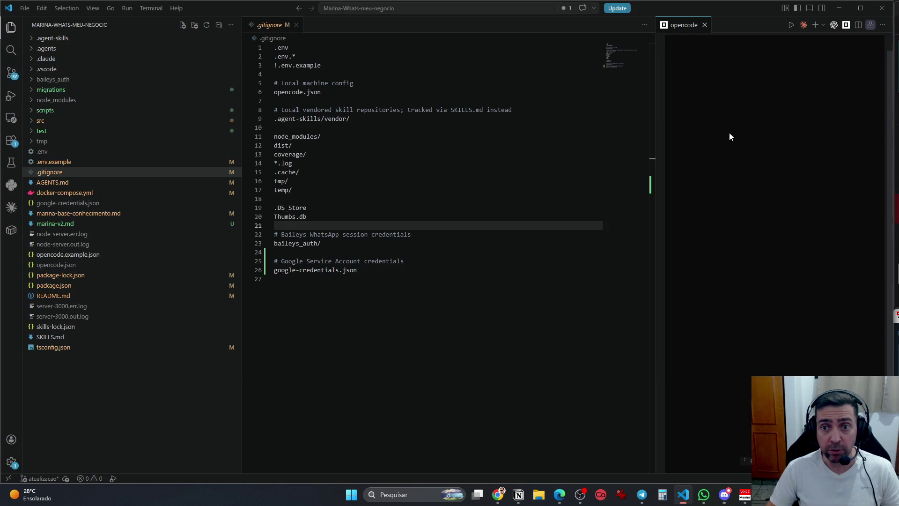
{"action": "key", "text": "alt+Tab"}
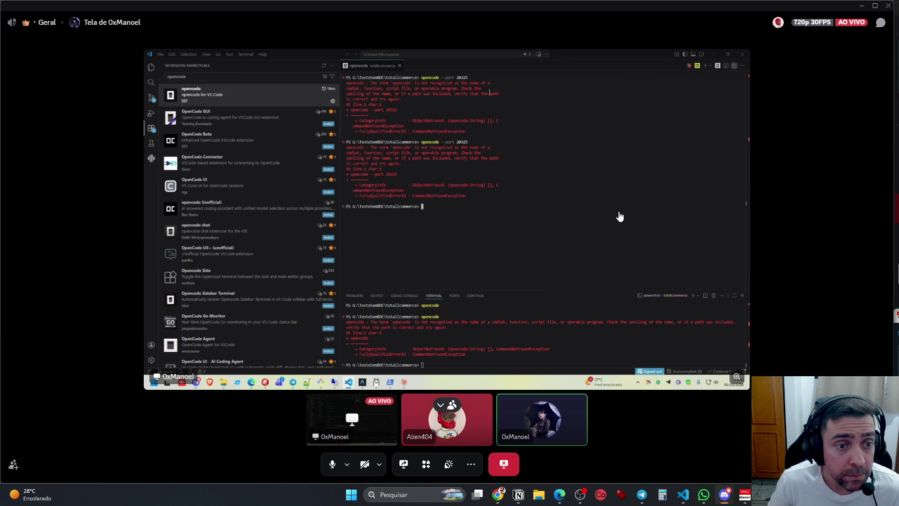
- Compare the local opencode session with the Discord stream, ending on Discord
{"action": "key", "text": "alt+Tab"}
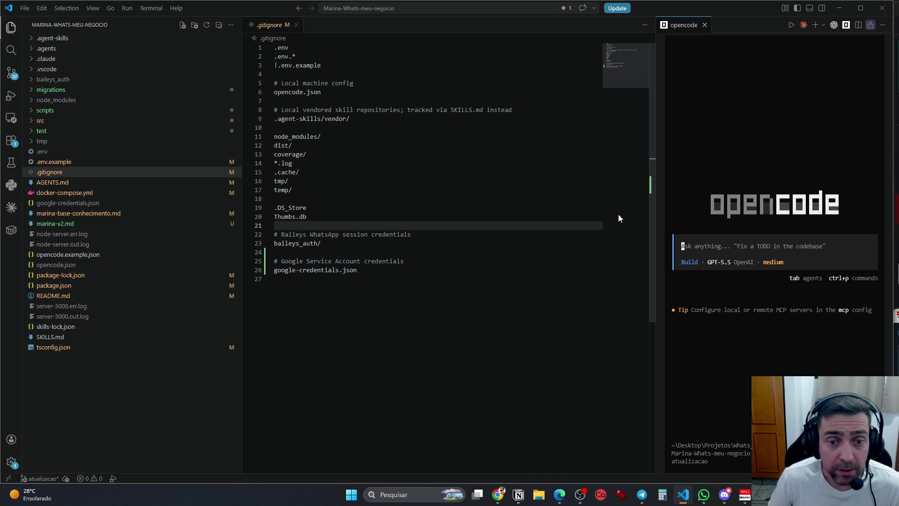
{"action": "key", "text": "alt+Tab"}
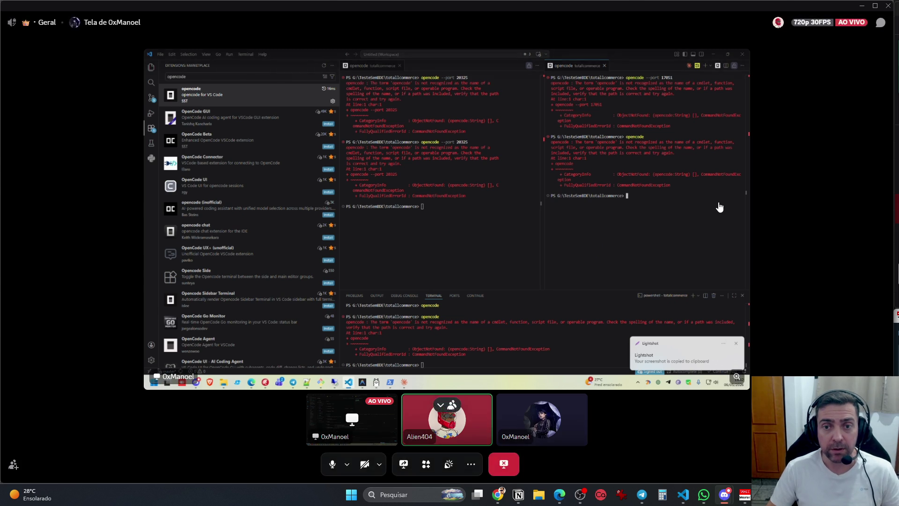
{"action": "key", "text": "alt+Tab"}
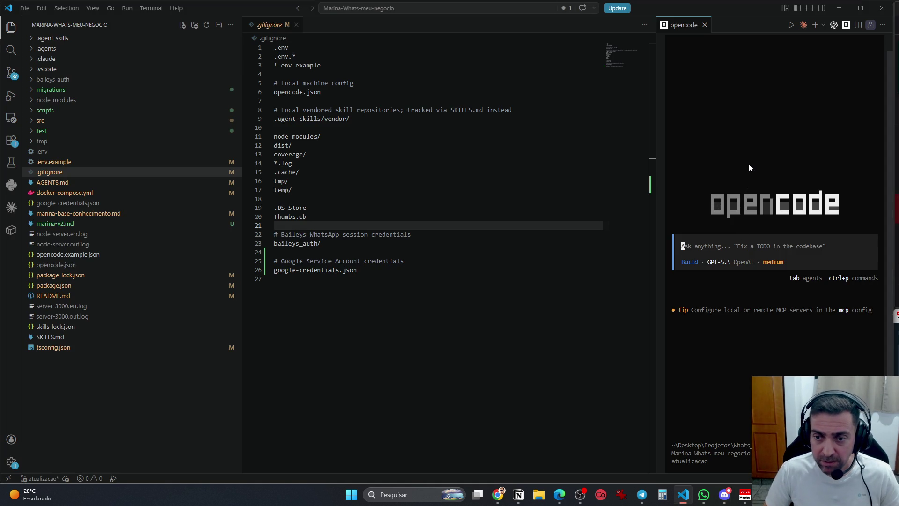
{"action": "key", "text": "alt+Tab"}
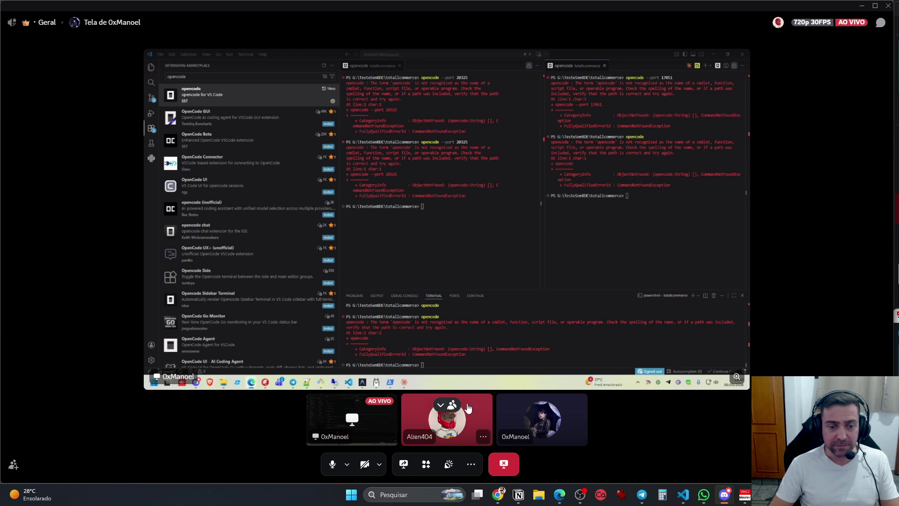
- Hide the Discord participant tiles so the shared VS Code screen fills the window
{"action": "left_click", "coordinate": [440, 405]}
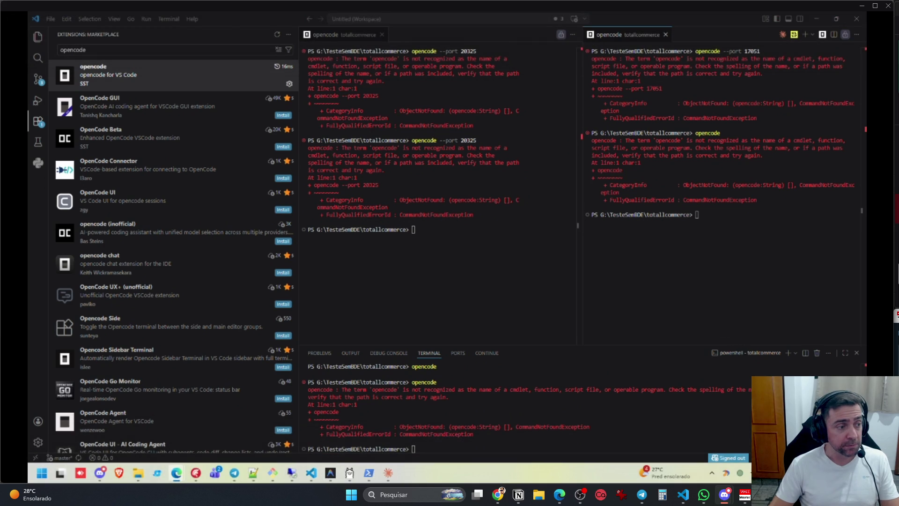
{"action": "key", "text": "alt+Tab"}
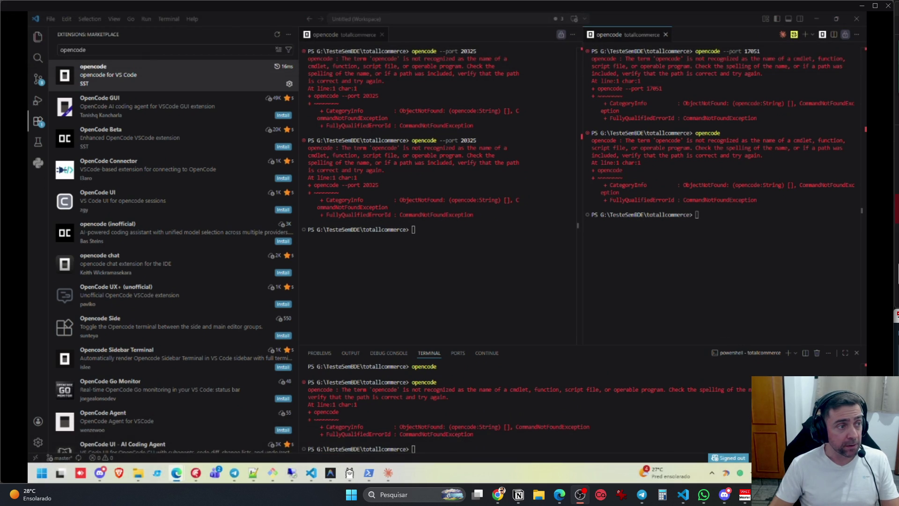
{"action": "mouse_move", "coordinate": [780, 313]}
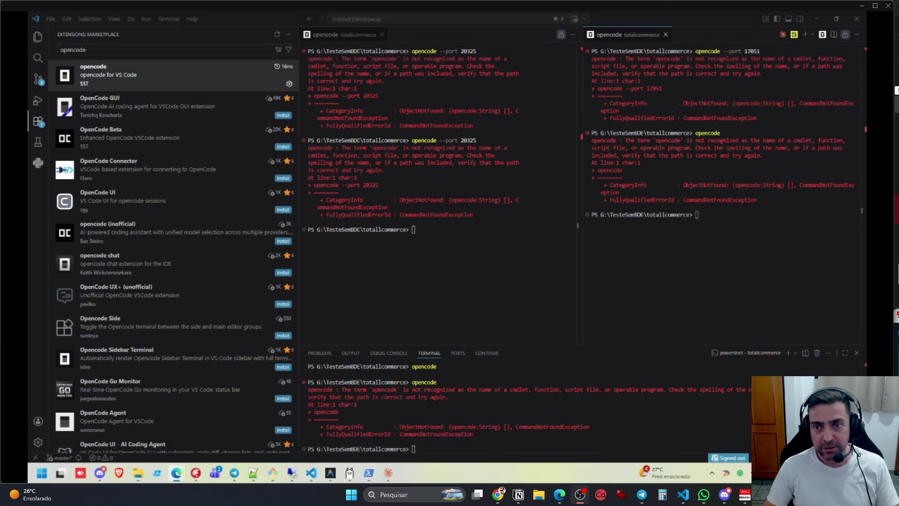
- Close the stream pop-out, terminate the editor's opencode terminal, and minimize VS Code to show the docs
{"action": "left_click", "coordinate": [889, 7]}
{"action": "key", "text": "alt+Tab"}
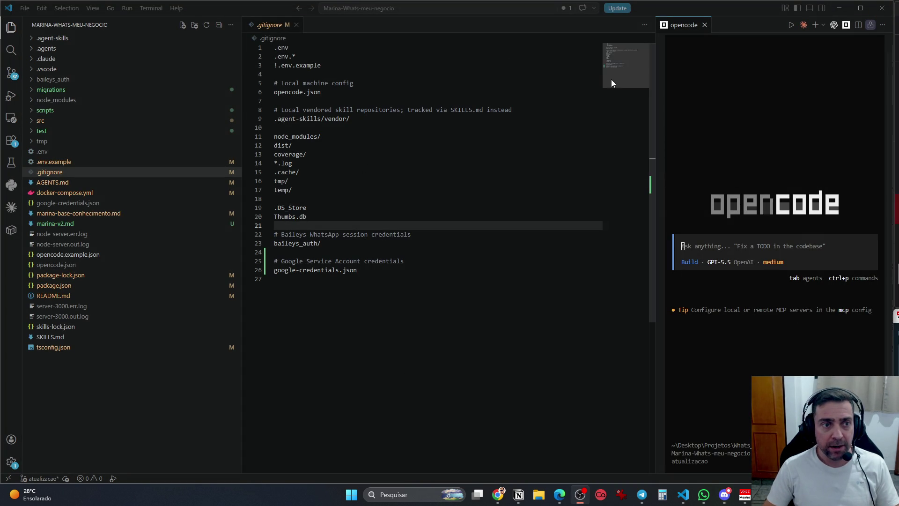
{"action": "left_click", "coordinate": [839, 10]}
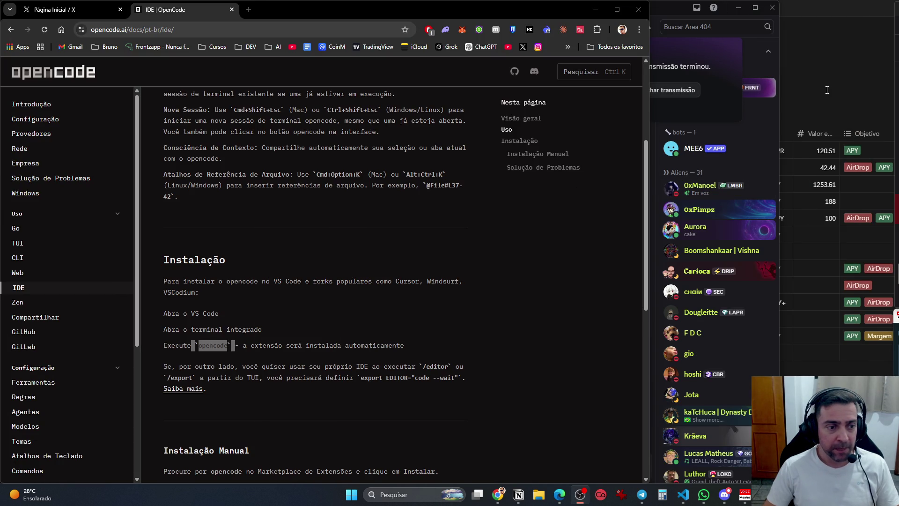
{"action": "key", "text": "alt+Tab"}
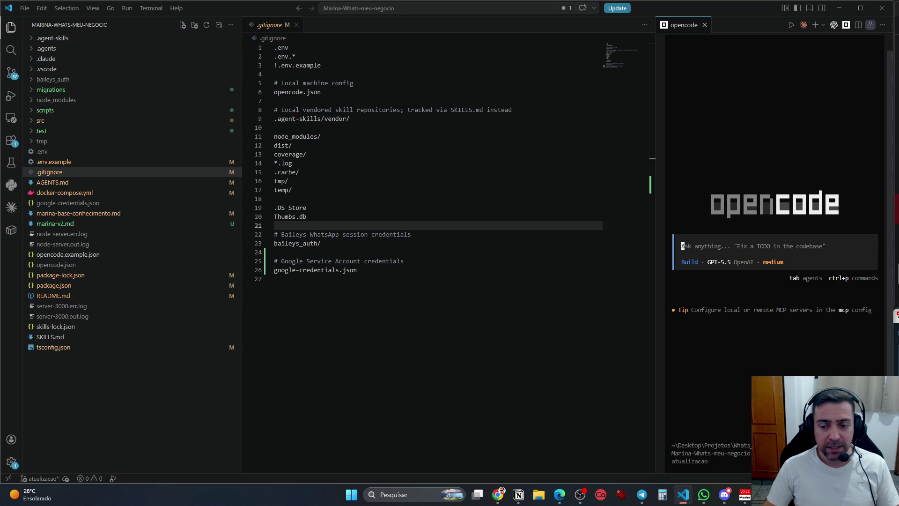
{"action": "left_click", "coordinate": [704, 25]}
{"action": "left_click", "coordinate": [475, 249]}
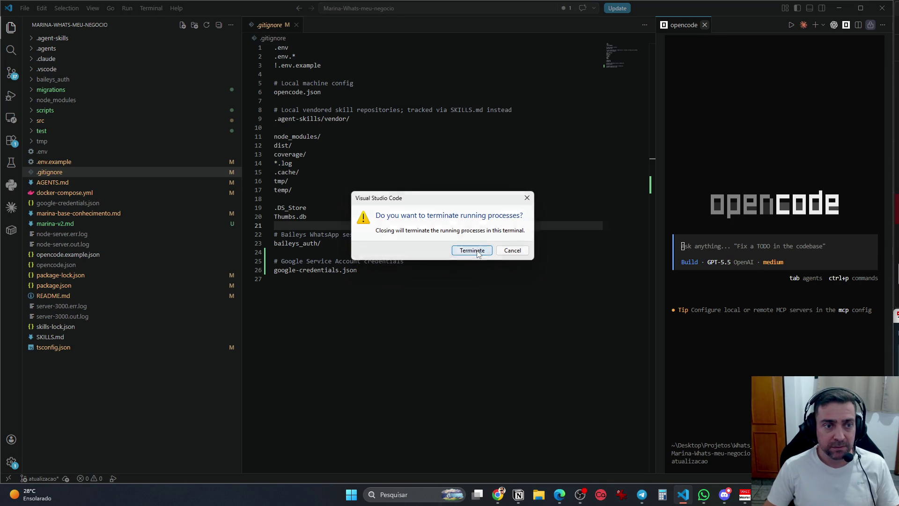
{"action": "left_click", "coordinate": [839, 8]}
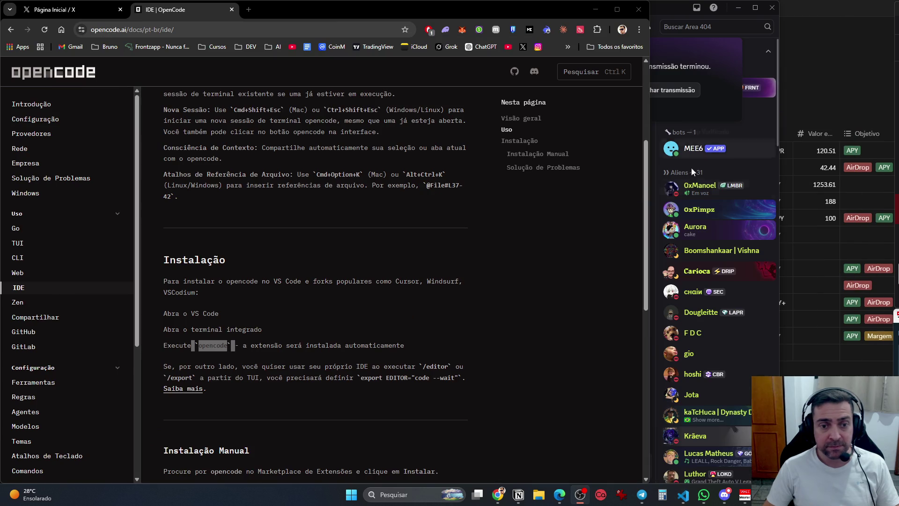
- Set a Max USX withdrawal on the eUSX/USX Multiply position and approve account setup in Phantom
{"action": "key", "text": "alt+Tab"}
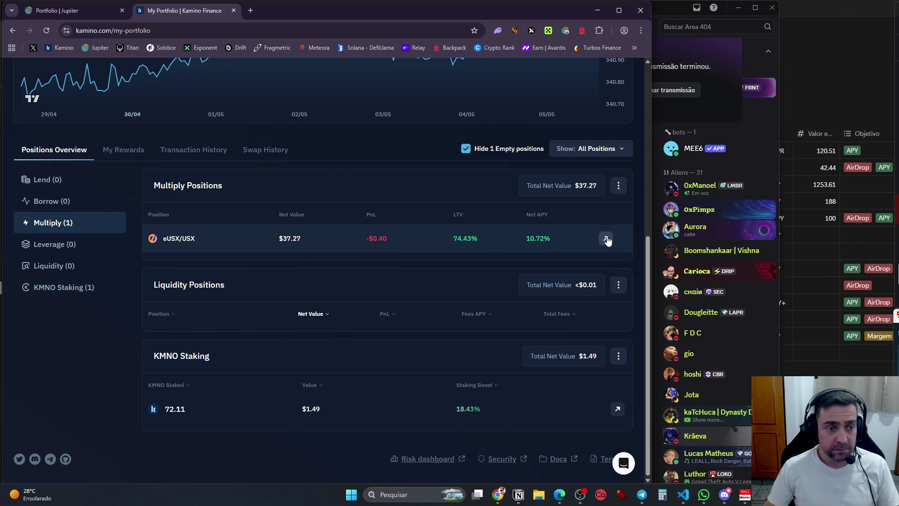
{"action": "left_click", "coordinate": [417, 238]}
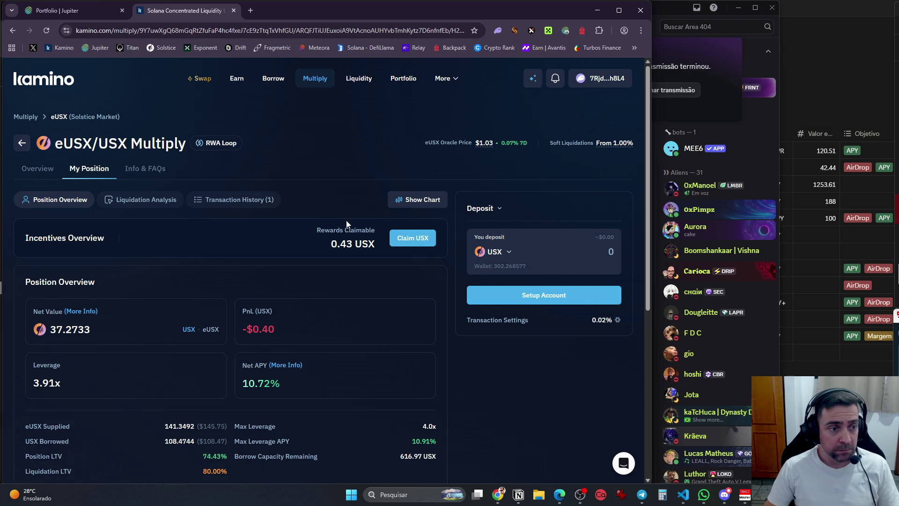
{"action": "left_click", "coordinate": [486, 208]}
{"action": "left_click", "coordinate": [503, 299]}
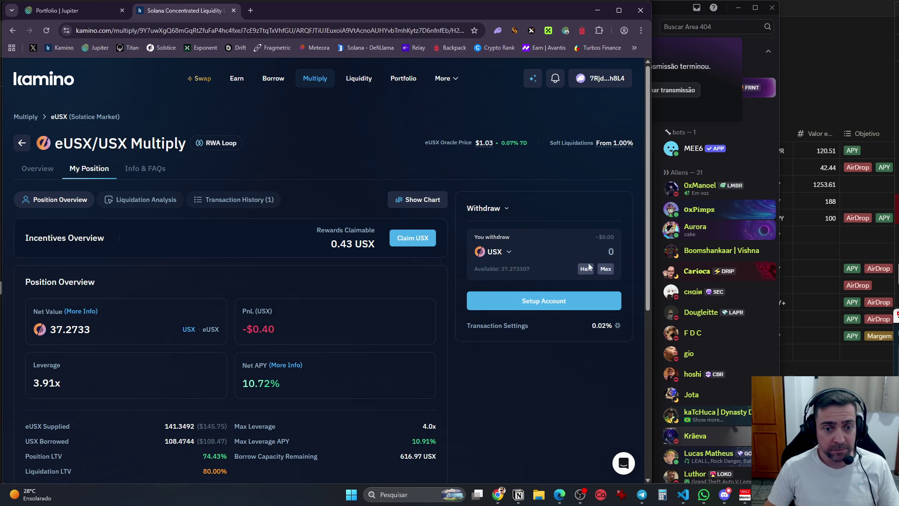
{"action": "left_click", "coordinate": [612, 275]}
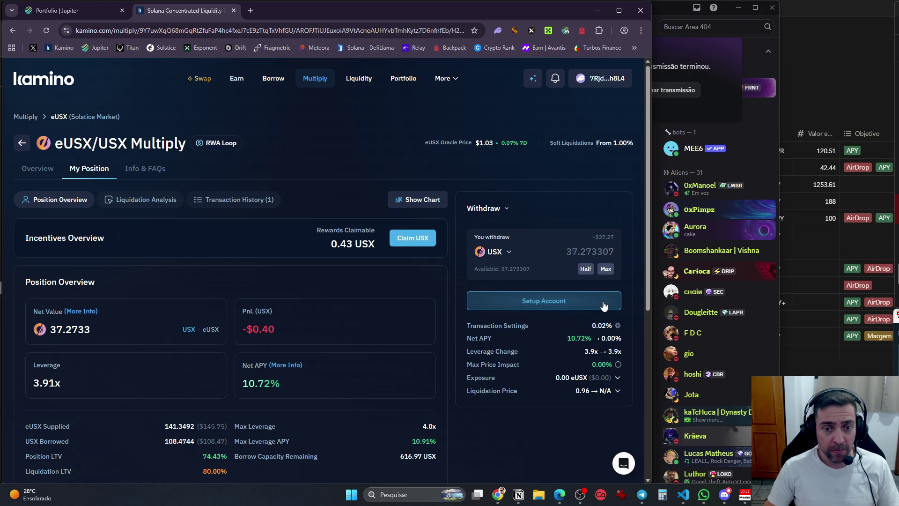
{"action": "left_click", "coordinate": [572, 305]}
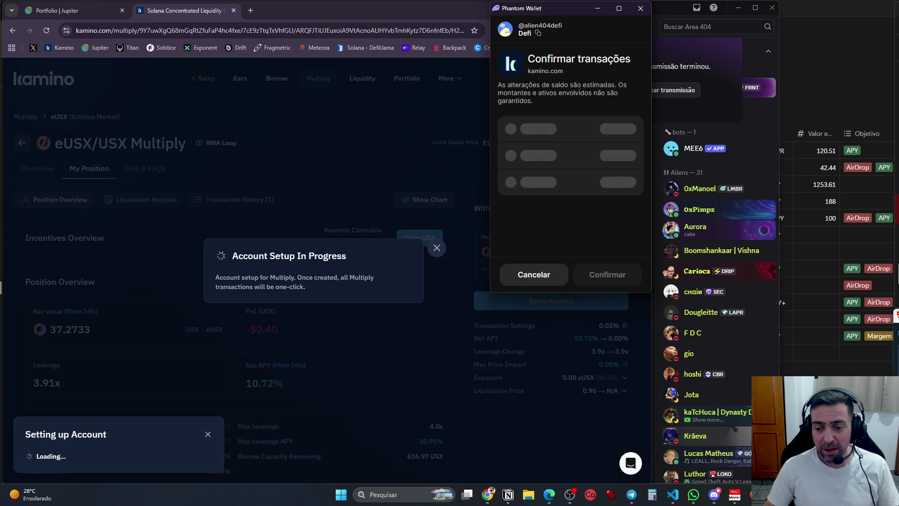
{"action": "left_click", "coordinate": [627, 275]}
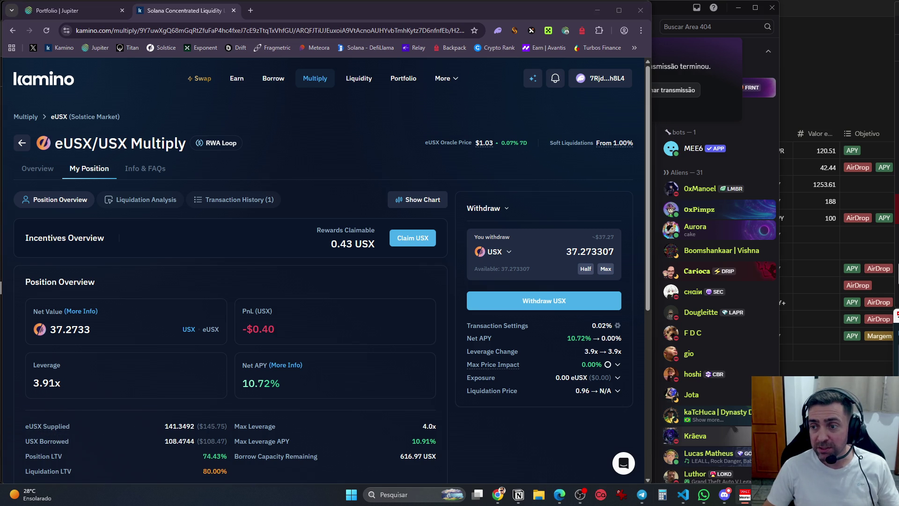
- Withdraw the full 37.27 USX, approve it in the wallet, and view the Portfolio overview
{"action": "left_click", "coordinate": [544, 300]}
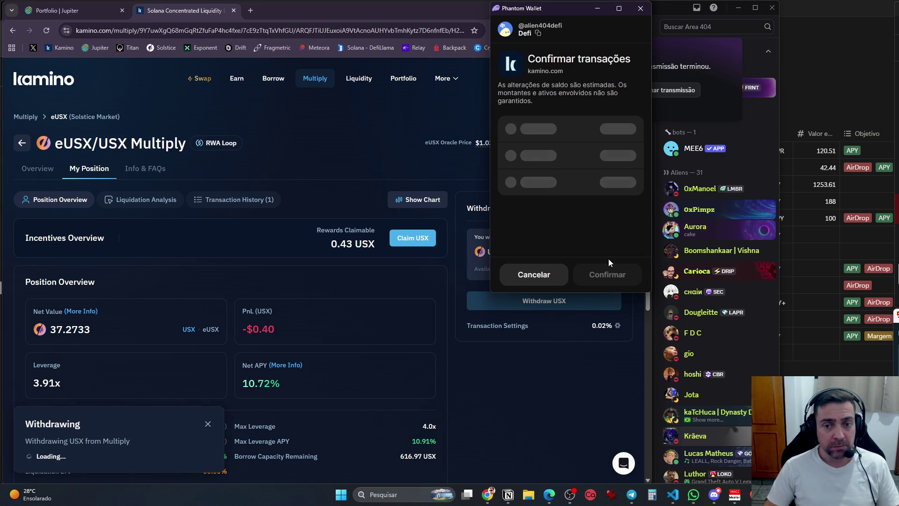
{"action": "left_click", "coordinate": [610, 274]}
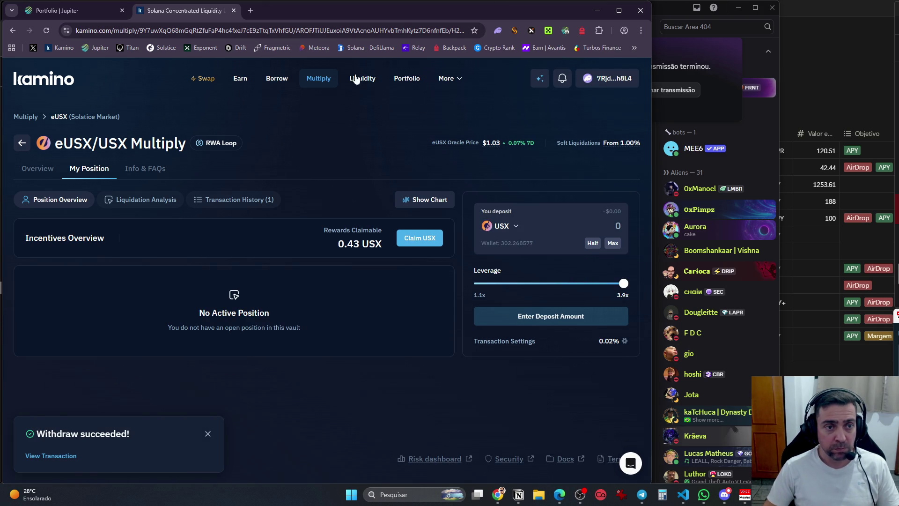
{"action": "left_click", "coordinate": [405, 78]}
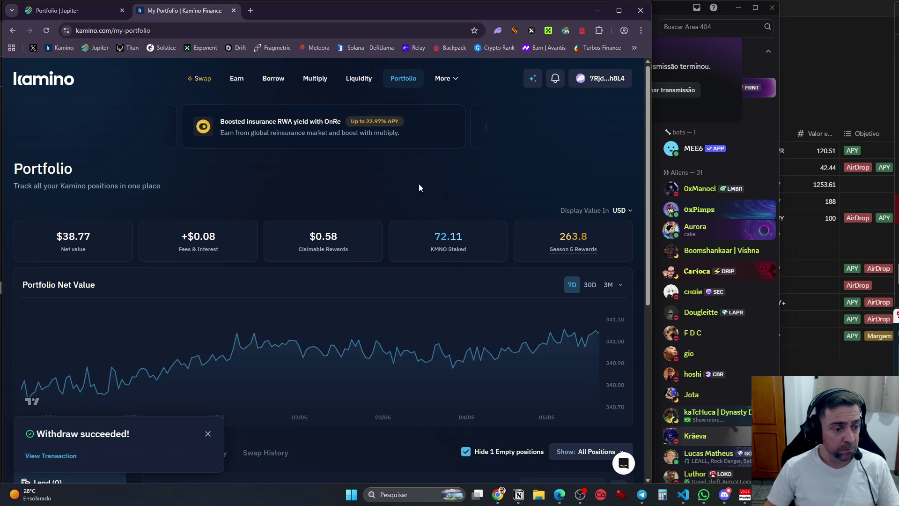
{"action": "scroll", "coordinate": [426, 183], "scroll_direction": "down", "scroll_amount": 5}
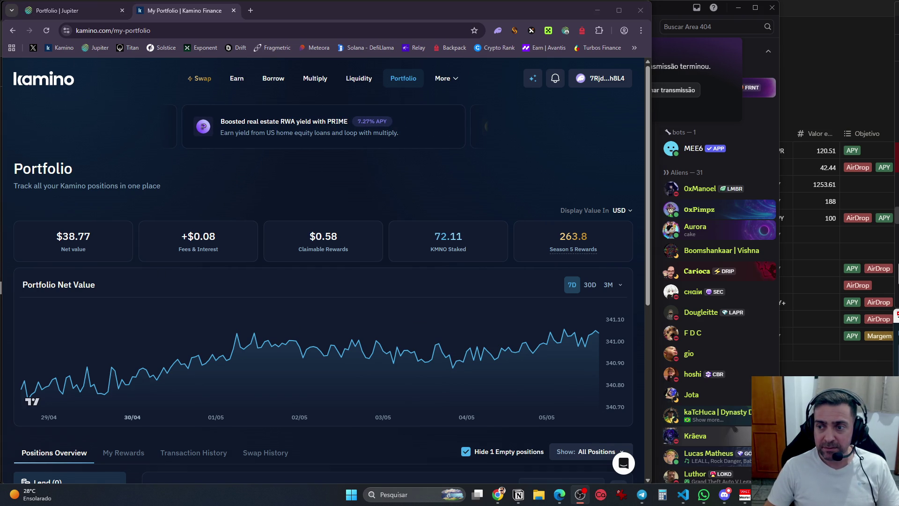
{"action": "left_click", "coordinate": [642, 494]}
{"action": "left_click", "coordinate": [529, 44]}
{"action": "type", "text": "@anunciefacil_bot"}
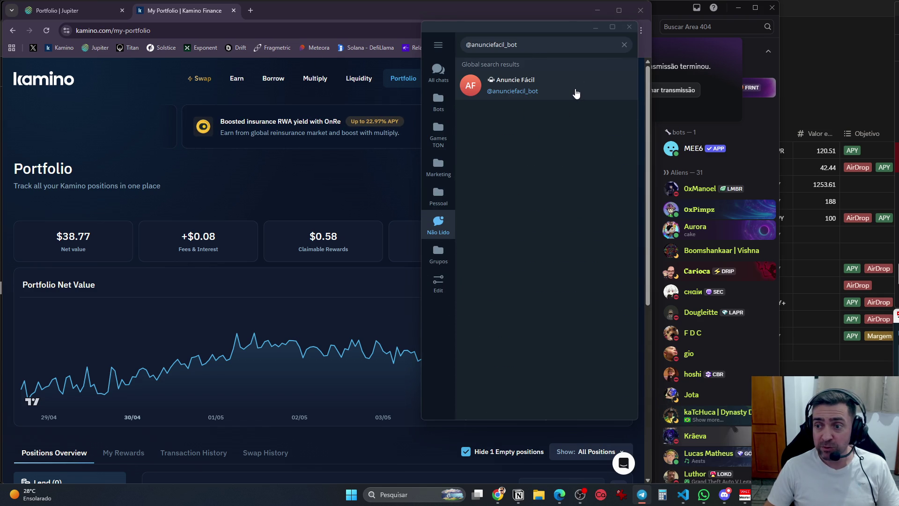
{"action": "left_click", "coordinate": [576, 93]}
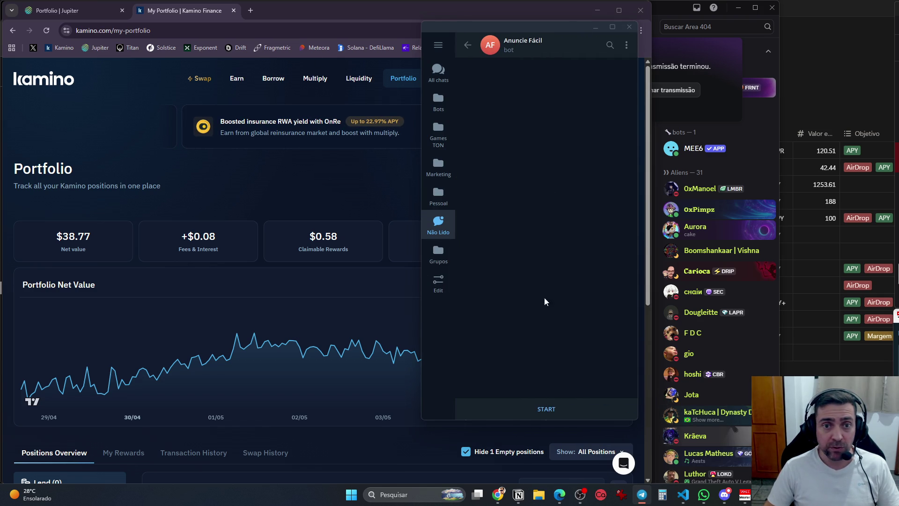
{"action": "left_click", "coordinate": [546, 408]}
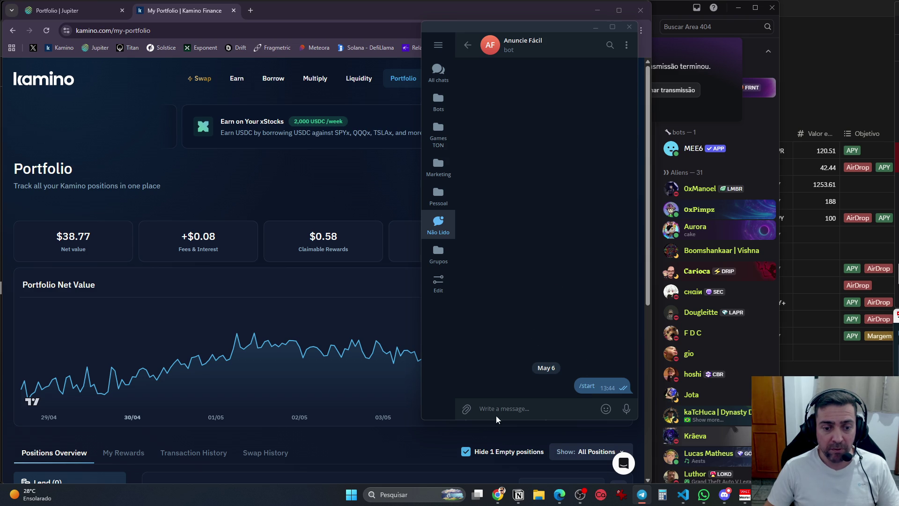
- Open the eUSX/USX Multiply position from Kamino's Positions Overview list
{"action": "left_click", "coordinate": [315, 257]}
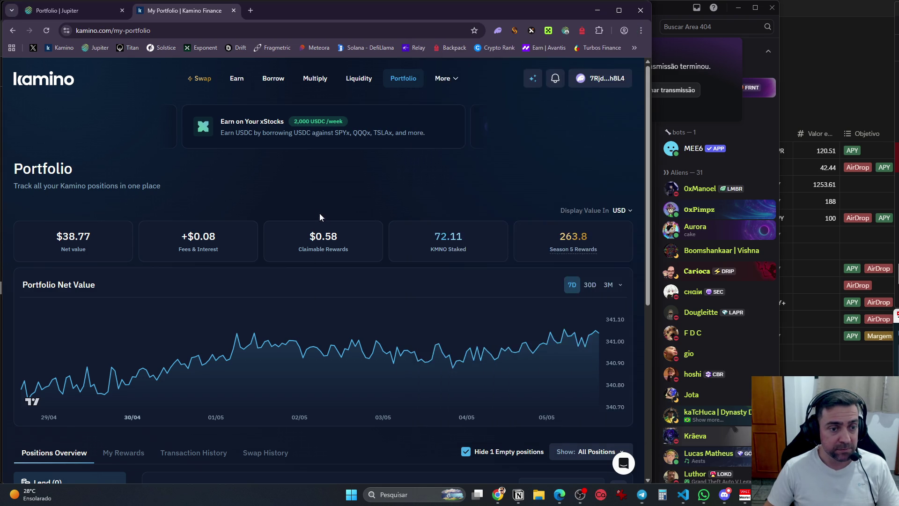
{"action": "scroll", "coordinate": [336, 259], "scroll_direction": "down", "scroll_amount": 5}
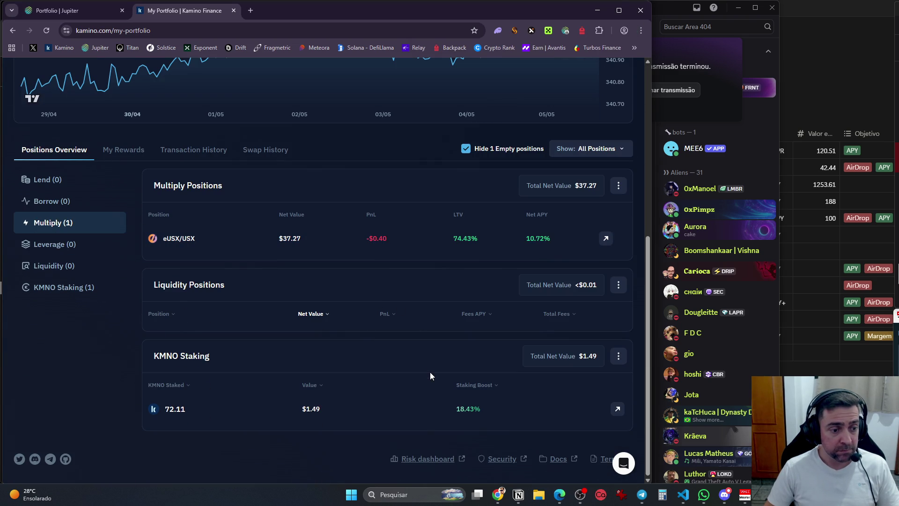
{"action": "left_click", "coordinate": [605, 238]}
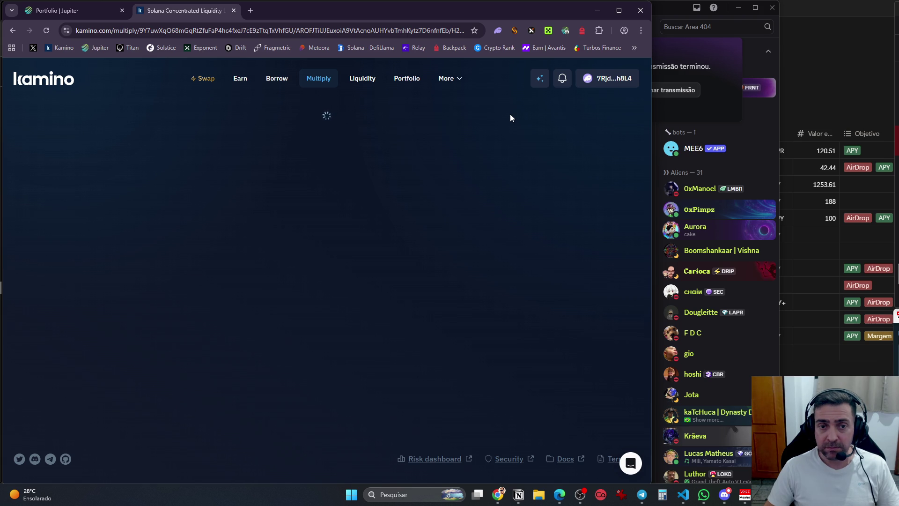
- Put the Telegram bot chat away and switch to the Jupiter portfolio tab
{"action": "key", "text": "super+8"}
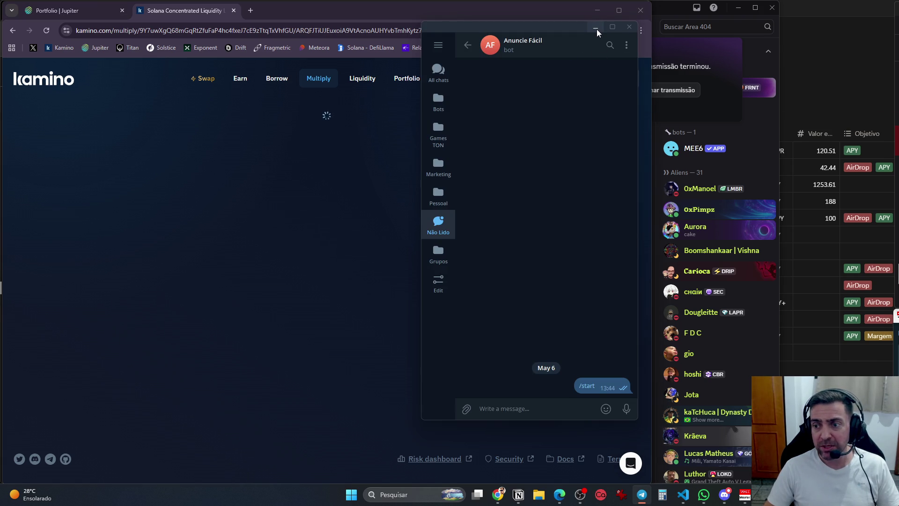
{"action": "left_click", "coordinate": [596, 29]}
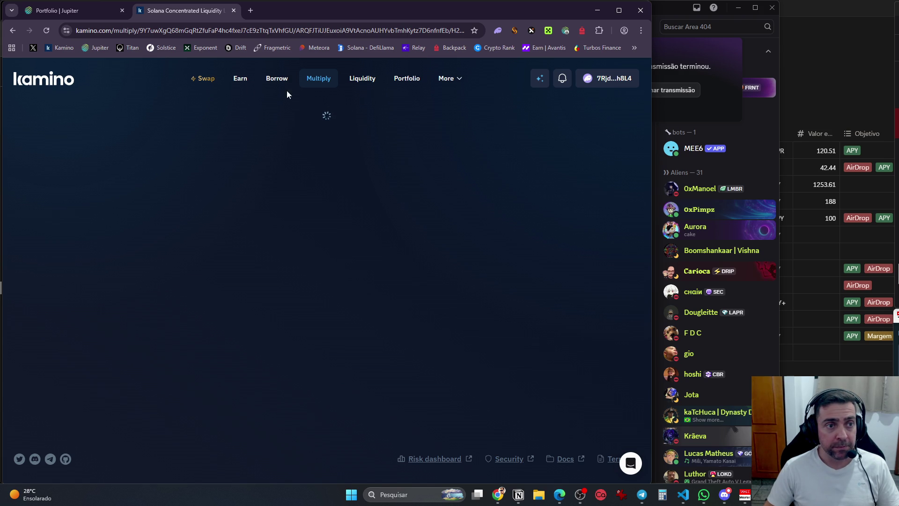
{"action": "left_click", "coordinate": [78, 9]}
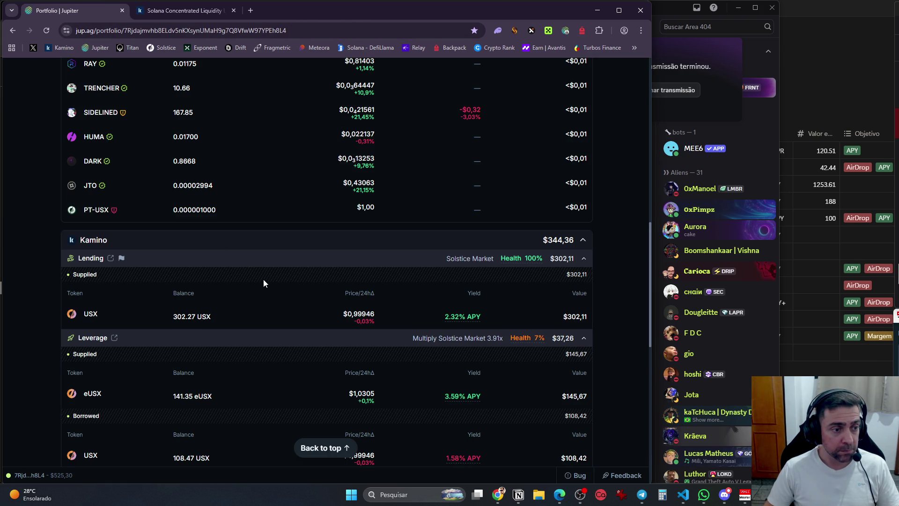
- Scroll Jupiter's portfolio to the Kamino holdings and rewards, then settle back on the Kamino tab
{"action": "scroll", "coordinate": [264, 280], "scroll_direction": "down", "scroll_amount": 5}
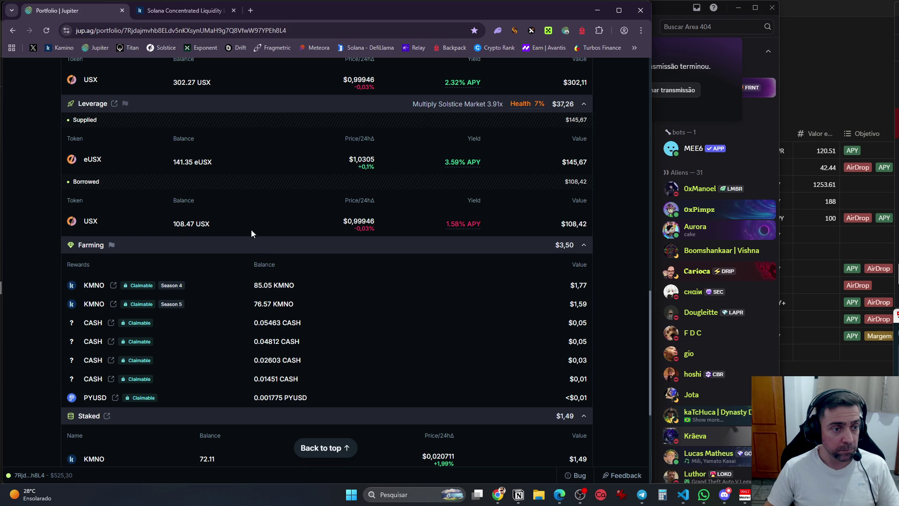
{"action": "left_click", "coordinate": [193, 11]}
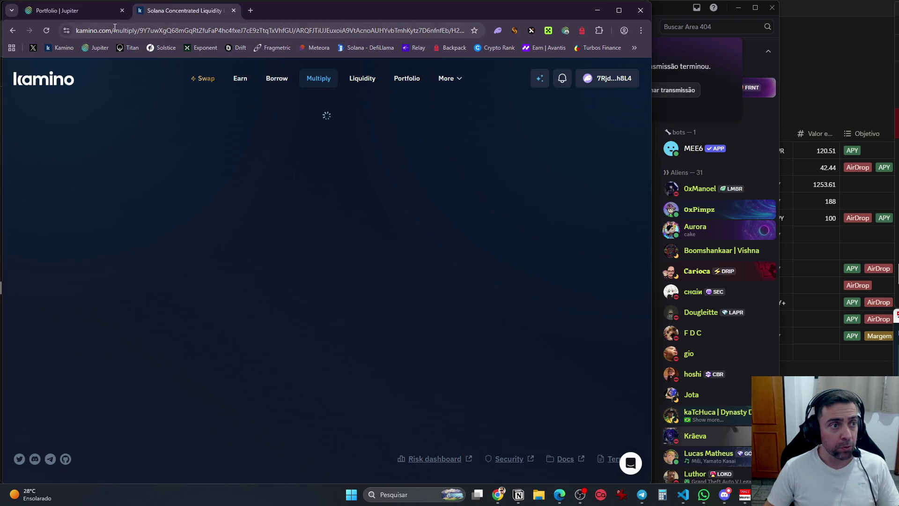
{"action": "left_click", "coordinate": [75, 11]}
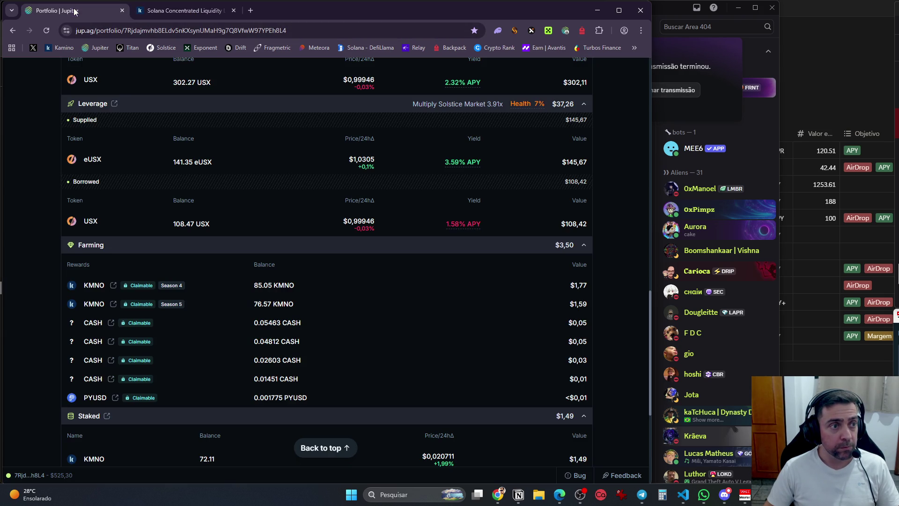
{"action": "left_click", "coordinate": [191, 10]}
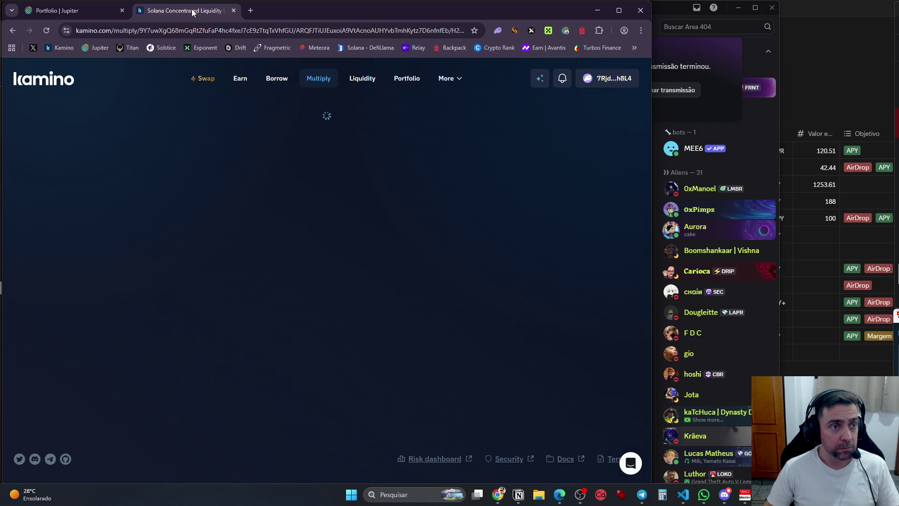
- Open Solstice in a new tab and sign the ownership message with the unlocked wallet
{"action": "left_click", "coordinate": [252, 10]}
{"action": "left_click", "coordinate": [169, 50]}
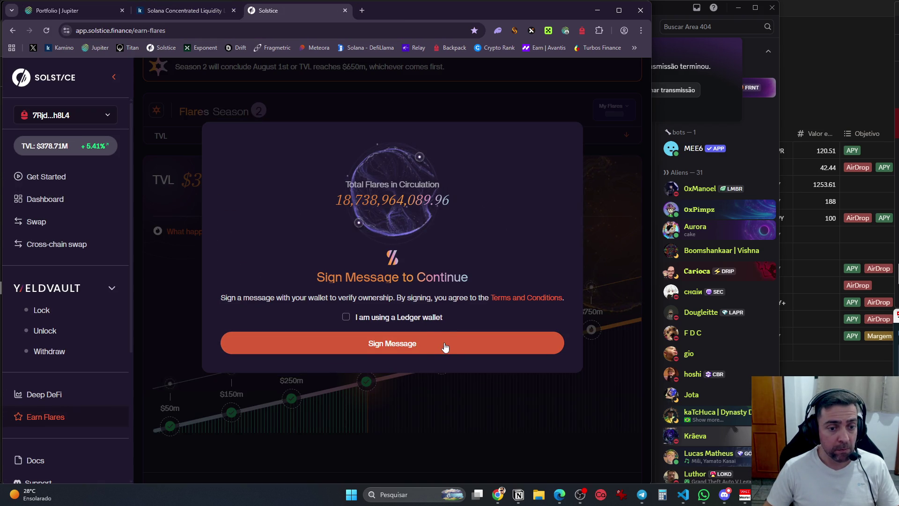
{"action": "left_click", "coordinate": [382, 344]}
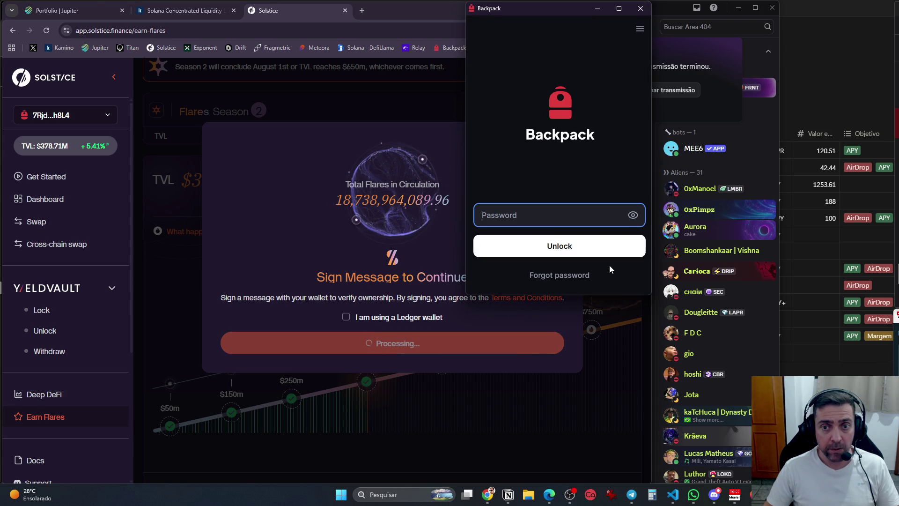
{"action": "type", "text": "a"}
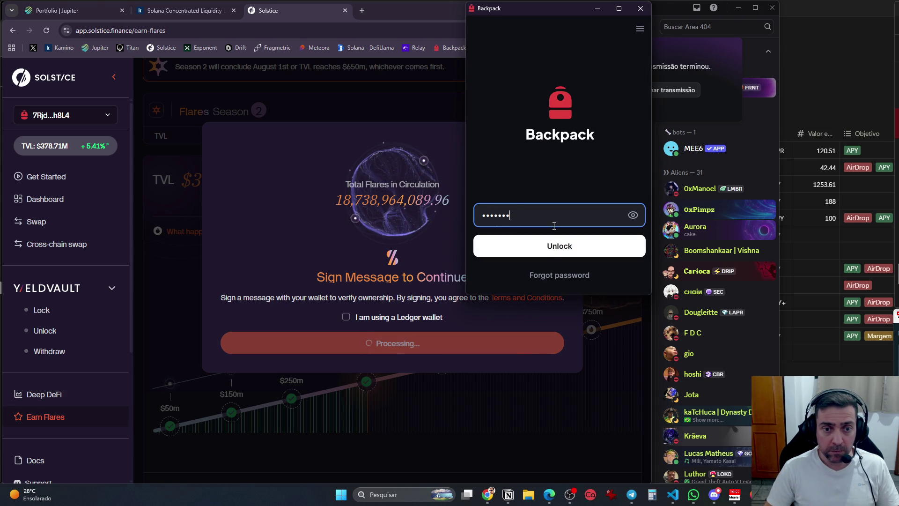
{"action": "key", "text": "Return"}
{"action": "left_click", "coordinate": [588, 278]}
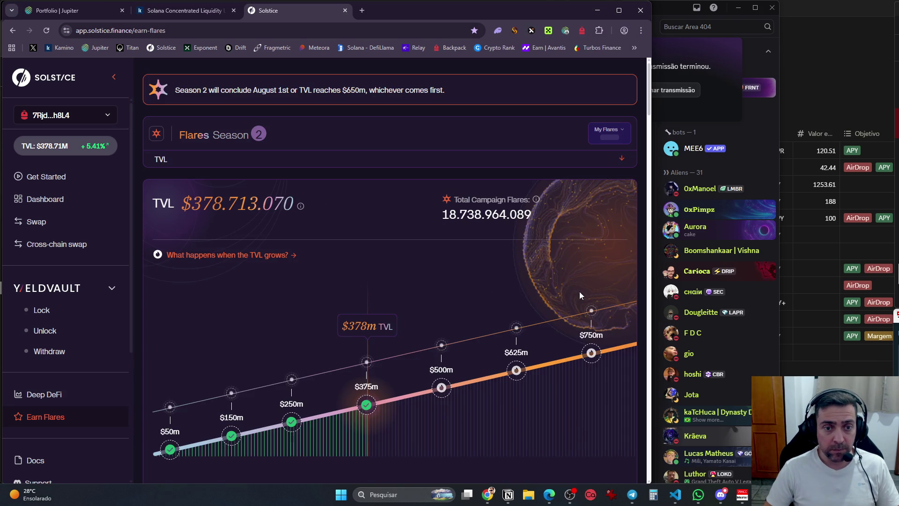
- Browse Solstice's Get Started, Dashboard, Swap and Cross-chain swap pages
{"action": "left_click", "coordinate": [57, 178]}
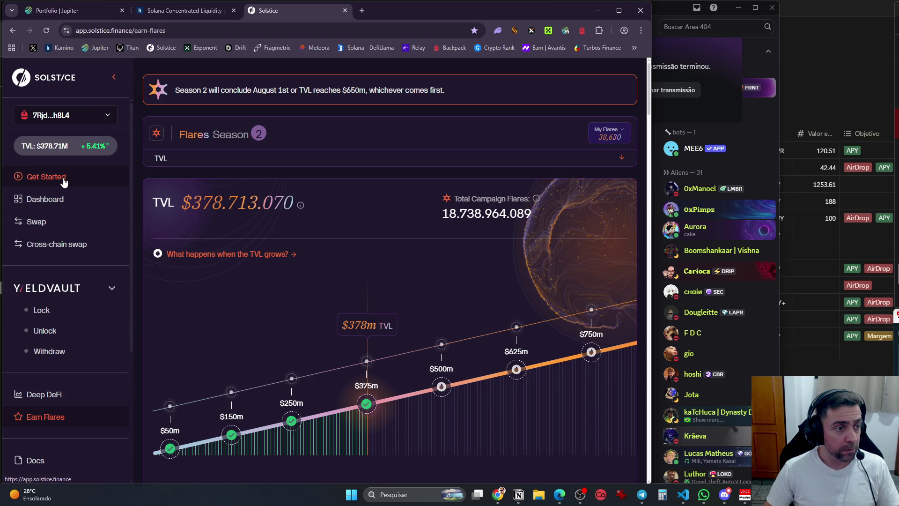
{"action": "left_click", "coordinate": [45, 199]}
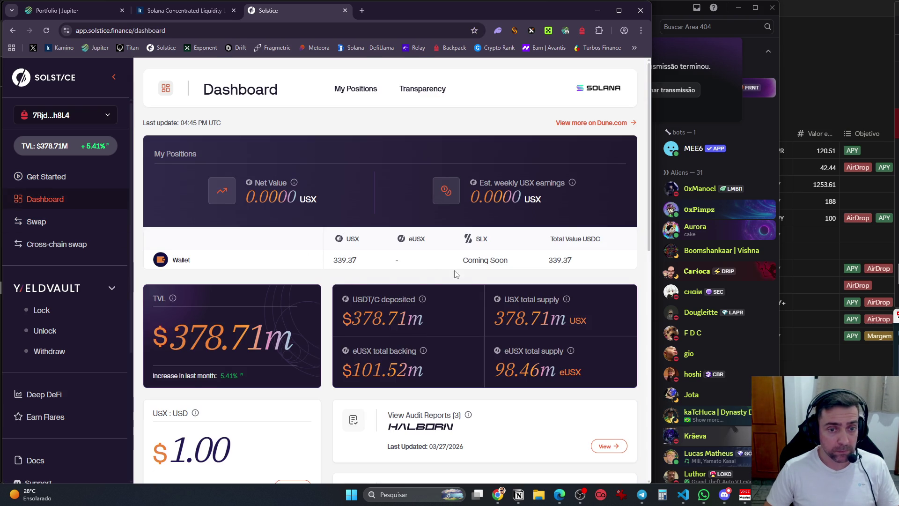
{"action": "scroll", "coordinate": [532, 271], "scroll_direction": "down", "scroll_amount": 2}
{"action": "scroll", "coordinate": [485, 281], "scroll_direction": "down", "scroll_amount": 2}
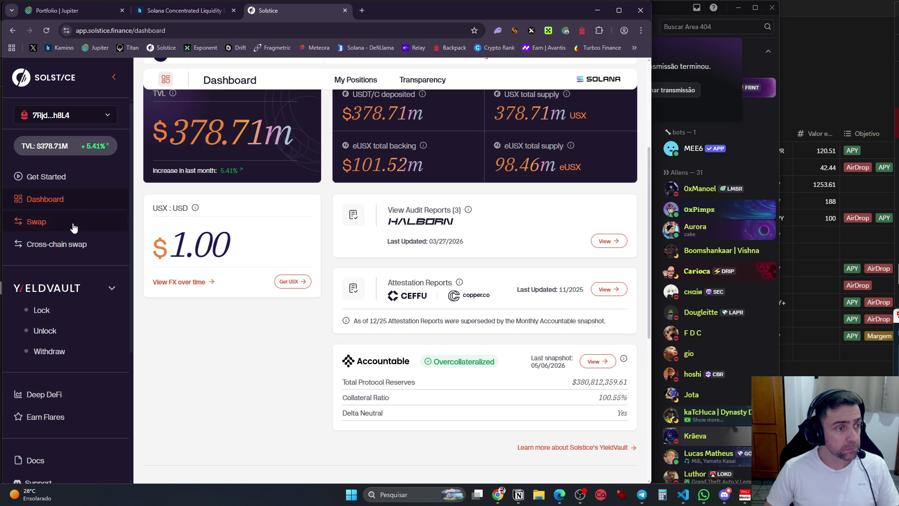
{"action": "left_click", "coordinate": [36, 221]}
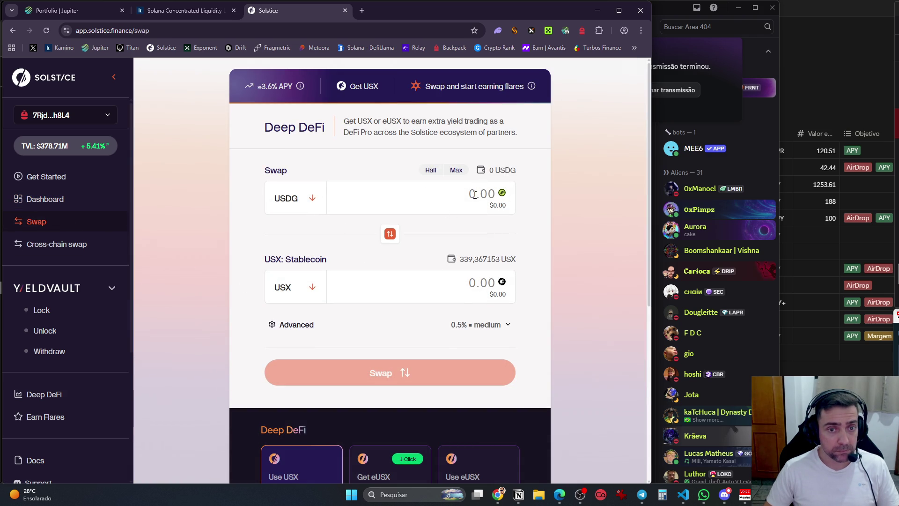
{"action": "left_click", "coordinate": [75, 244]}
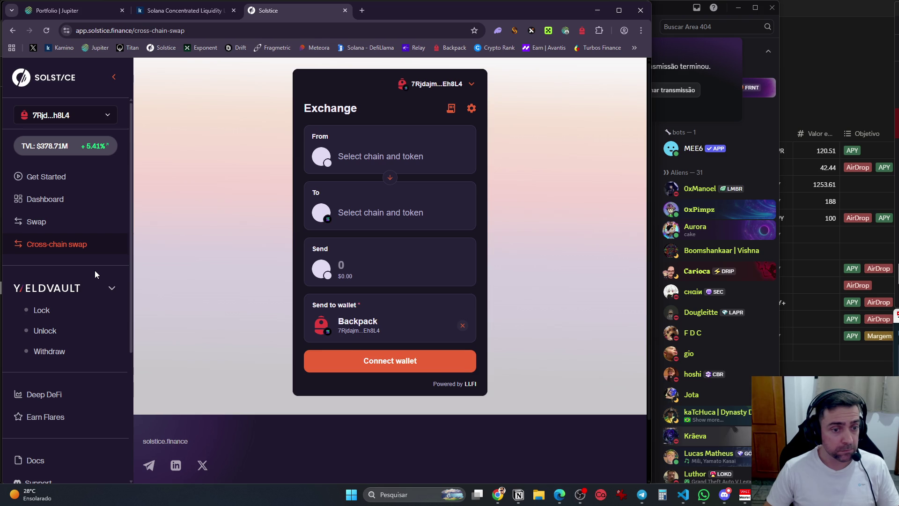
- Step through the YieldVault Lock, Unlock and Withdraw stages, finding 0 USX available
{"action": "left_click", "coordinate": [41, 310]}
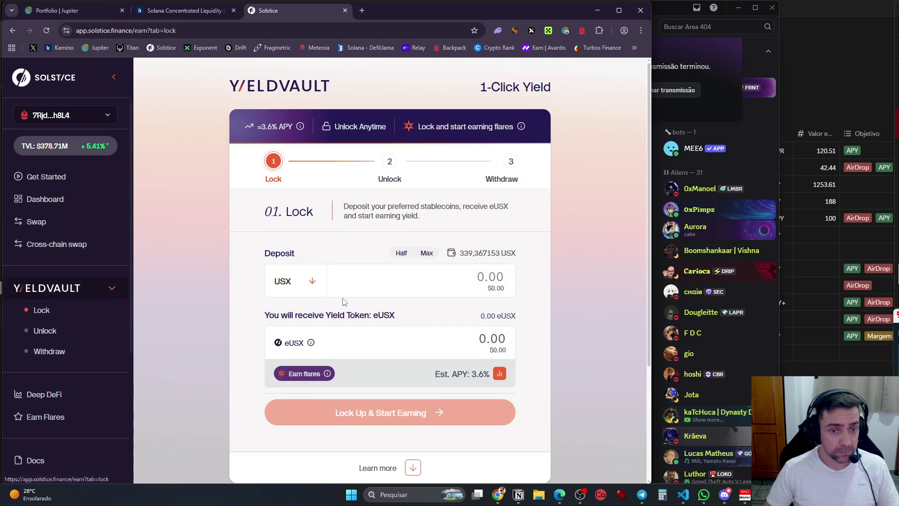
{"action": "left_click", "coordinate": [51, 331]}
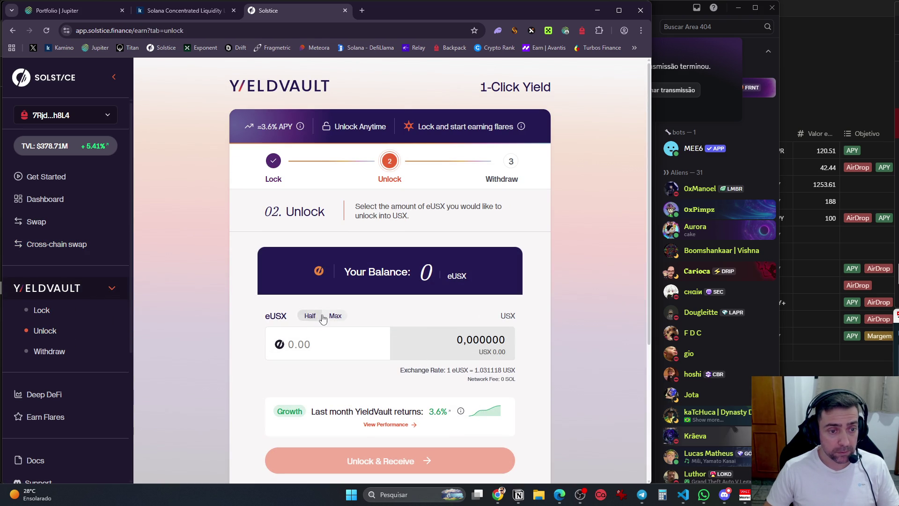
{"action": "left_click", "coordinate": [89, 350]}
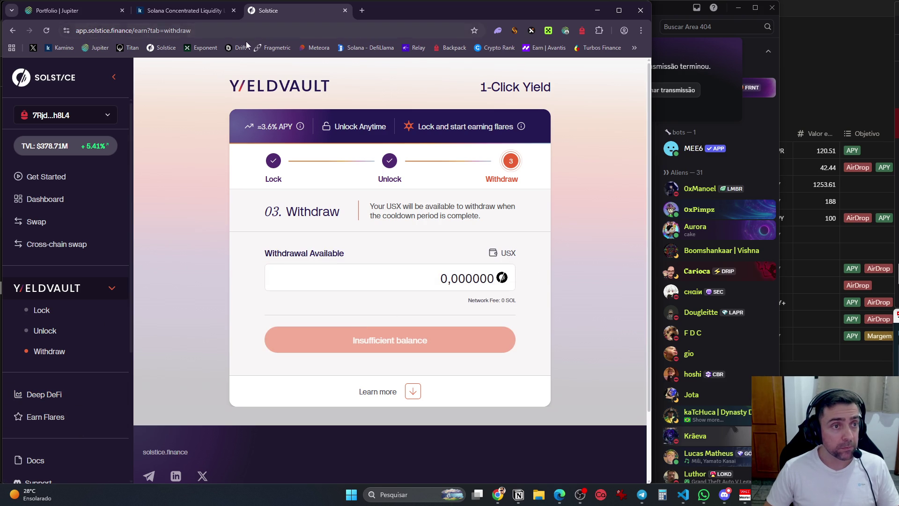
- Claim the 0.43 USX reward from the eUSX/USX Multiply position and confirm it in the wallet
{"action": "left_click", "coordinate": [129, 49]}
{"action": "left_click", "coordinate": [190, 11]}
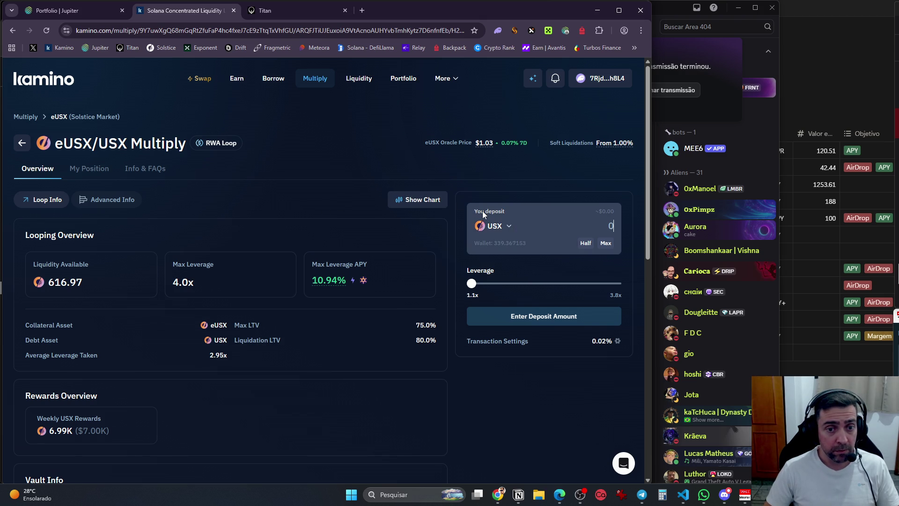
{"action": "left_click", "coordinate": [491, 226]}
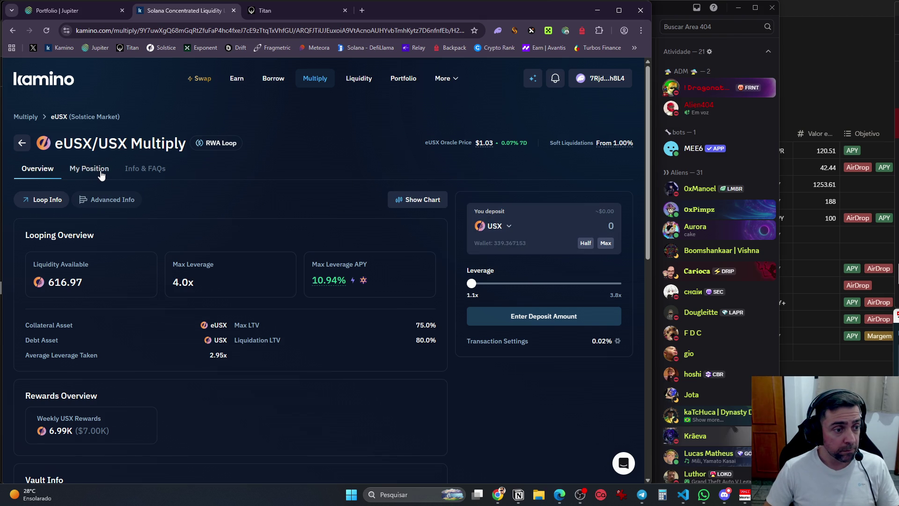
{"action": "left_click", "coordinate": [100, 169]}
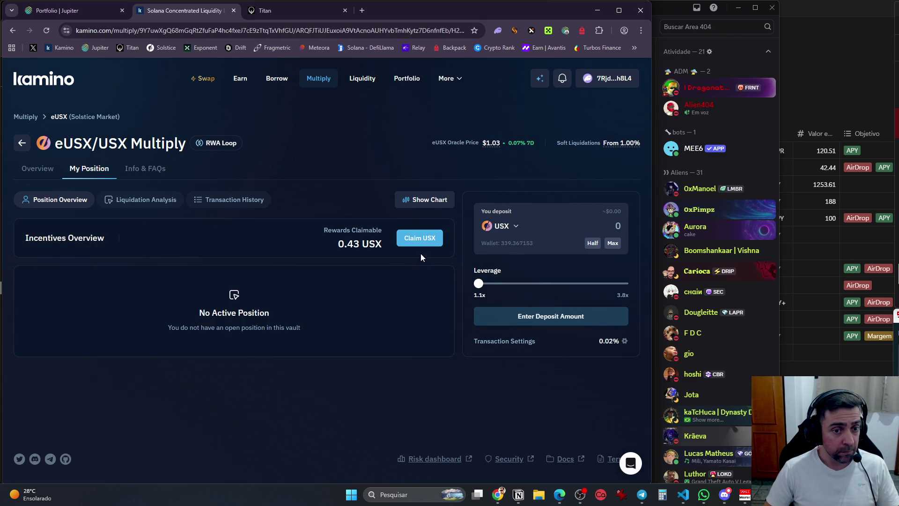
{"action": "left_click", "coordinate": [420, 238]}
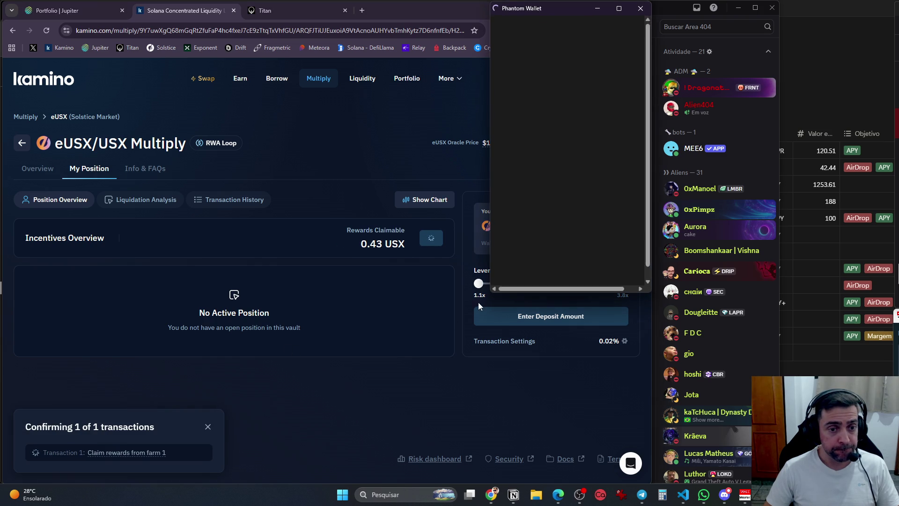
{"action": "left_click", "coordinate": [609, 277]}
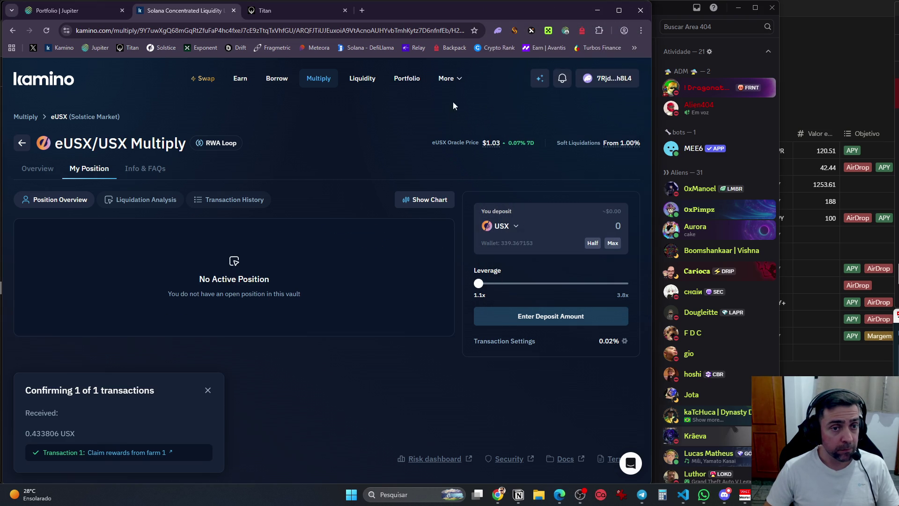
- Start claiming every reward from the Kamino portfolio's My Rewards list with Claim All
{"action": "left_click", "coordinate": [407, 79]}
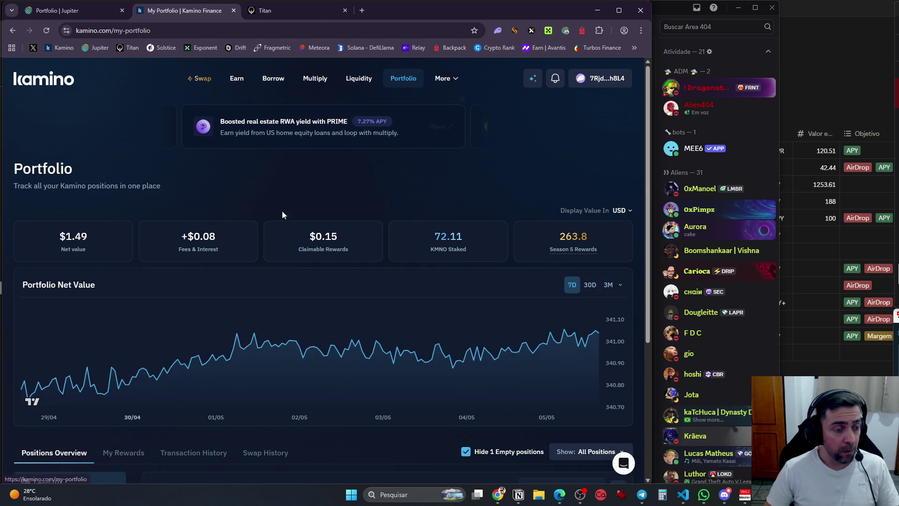
{"action": "scroll", "coordinate": [197, 236], "scroll_direction": "down", "scroll_amount": 3}
{"action": "left_click", "coordinate": [138, 265]}
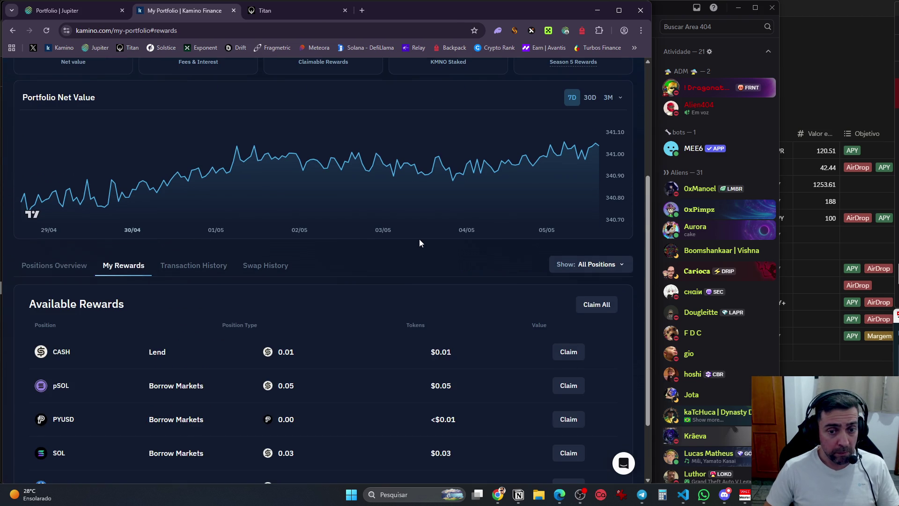
{"action": "scroll", "coordinate": [419, 238], "scroll_direction": "down", "scroll_amount": 2}
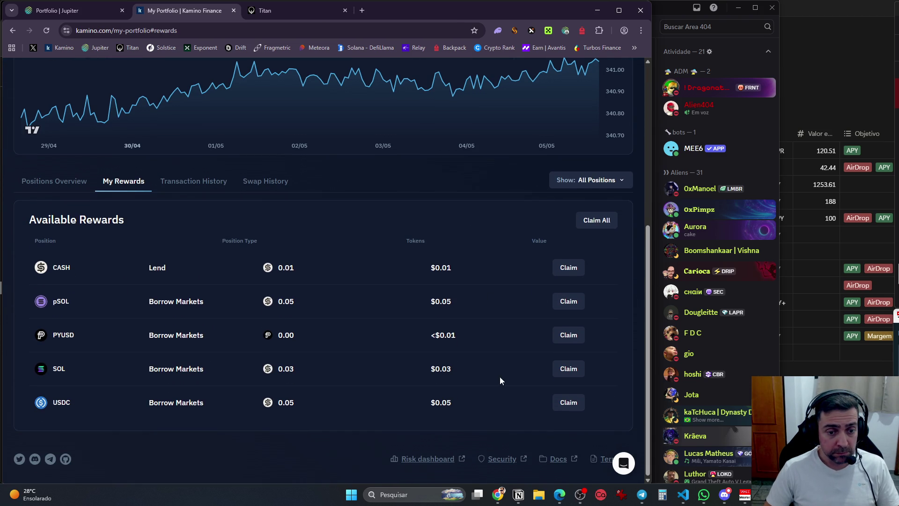
{"action": "left_click", "coordinate": [591, 224]}
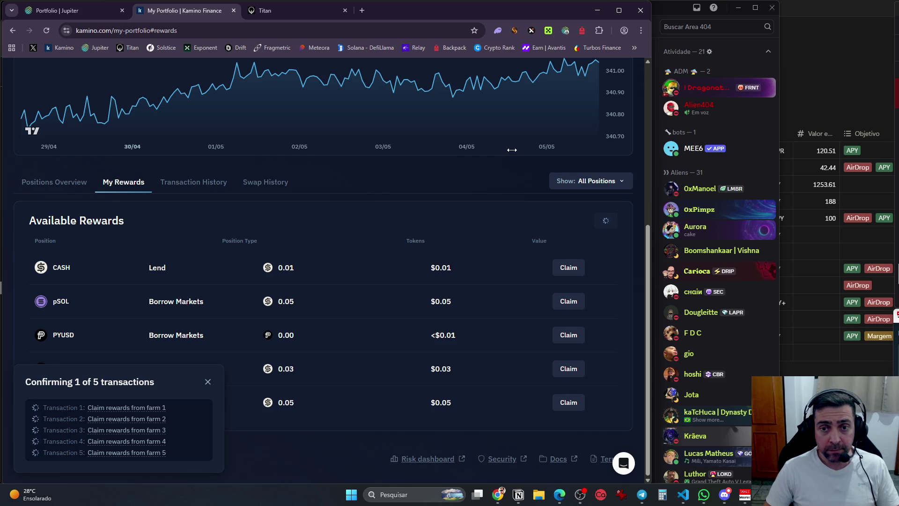
{"action": "left_click", "coordinate": [284, 11]}
- Approve the pending reward-claim transactions and set USX as Titan's sell token
{"action": "left_click", "coordinate": [603, 271]}
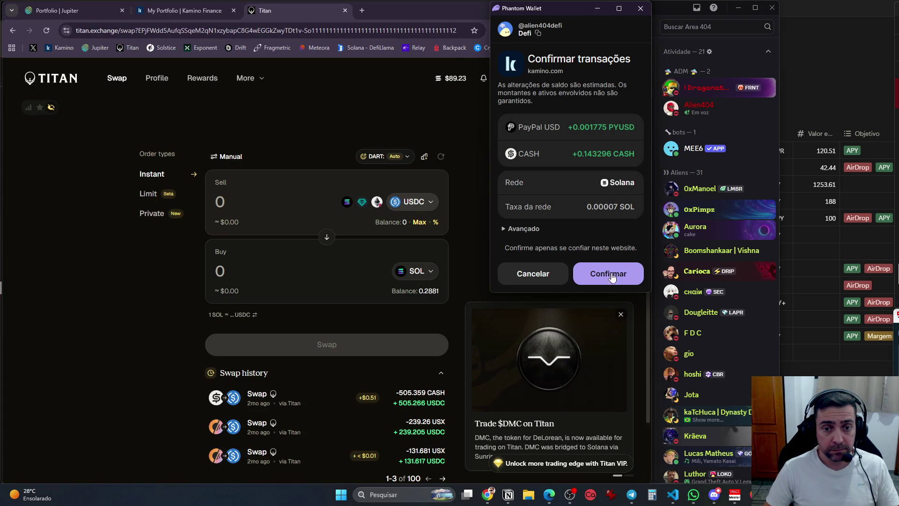
{"action": "left_click", "coordinate": [613, 277]}
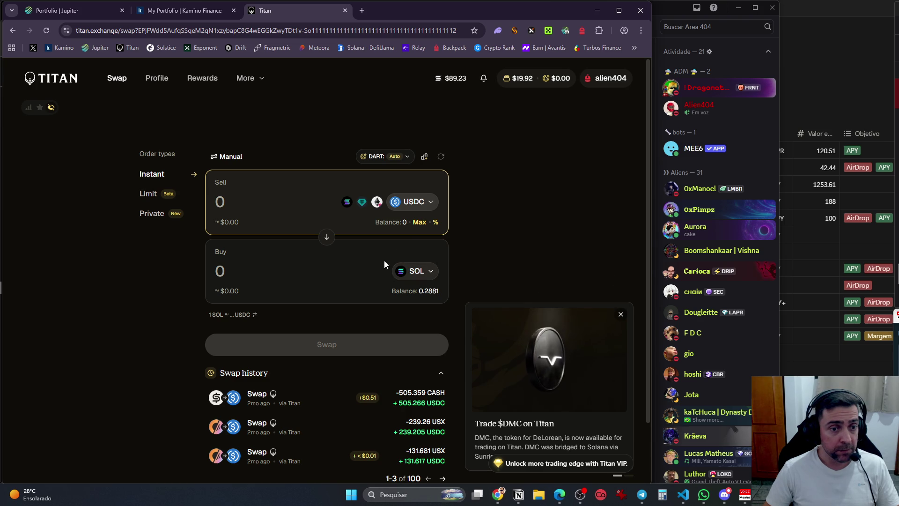
{"action": "left_click", "coordinate": [414, 202]}
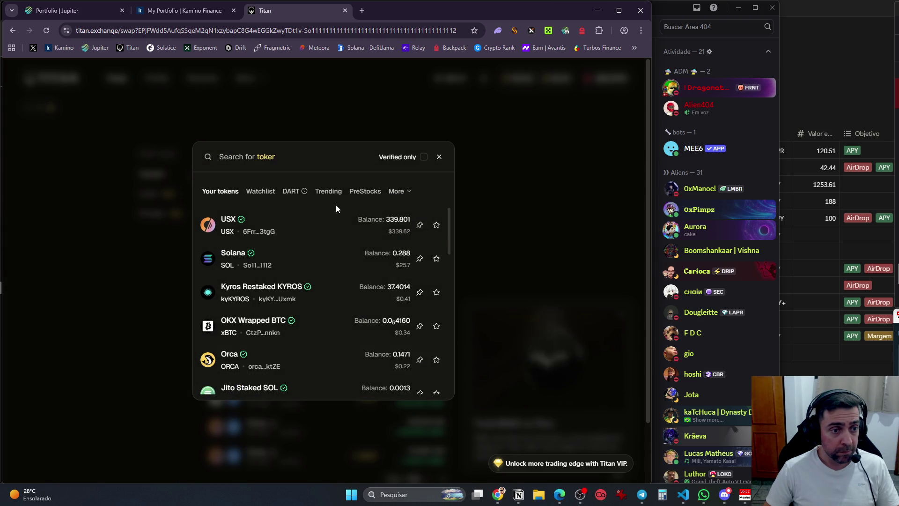
{"action": "left_click", "coordinate": [315, 220]}
- Choose USDC as the buy token and swap 339.80 USX for about 339.68 USDC, approving in the wallet
{"action": "left_click", "coordinate": [414, 271]}
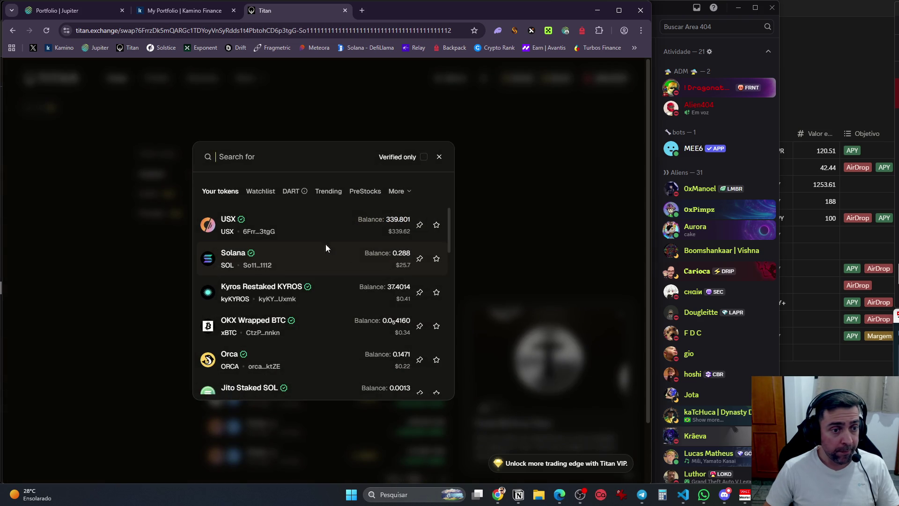
{"action": "scroll", "coordinate": [308, 358], "scroll_direction": "down", "scroll_amount": 1}
{"action": "scroll", "coordinate": [305, 345], "scroll_direction": "down", "scroll_amount": 3}
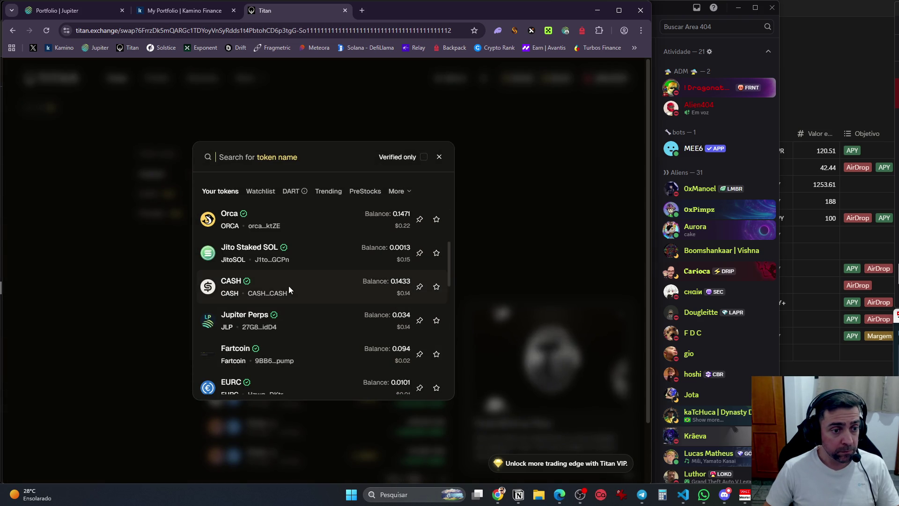
{"action": "scroll", "coordinate": [288, 287], "scroll_direction": "down", "scroll_amount": 3}
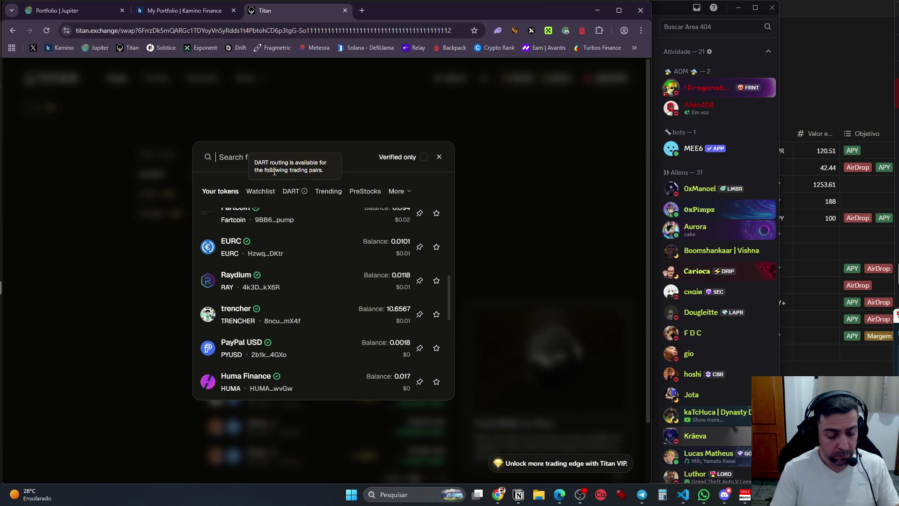
{"action": "type", "text": "usc"}
{"action": "key", "text": "BackSpace"}
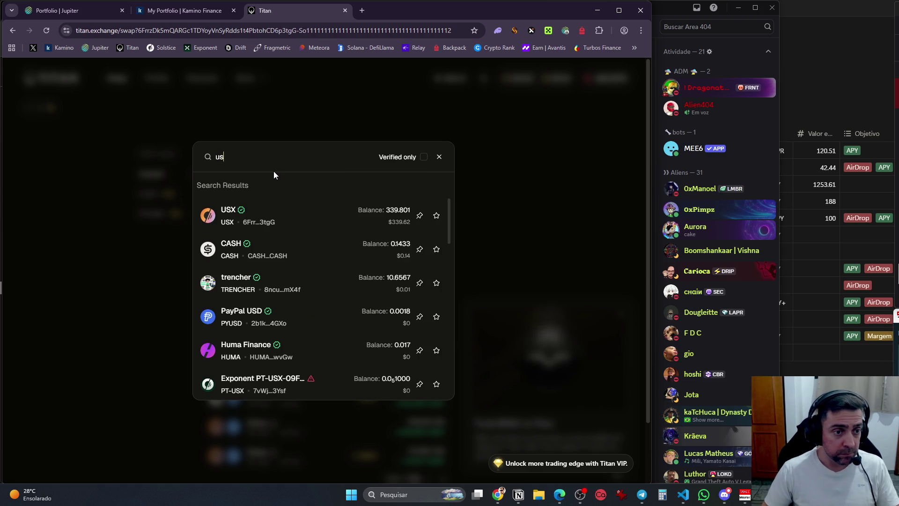
{"action": "type", "text": "dc"}
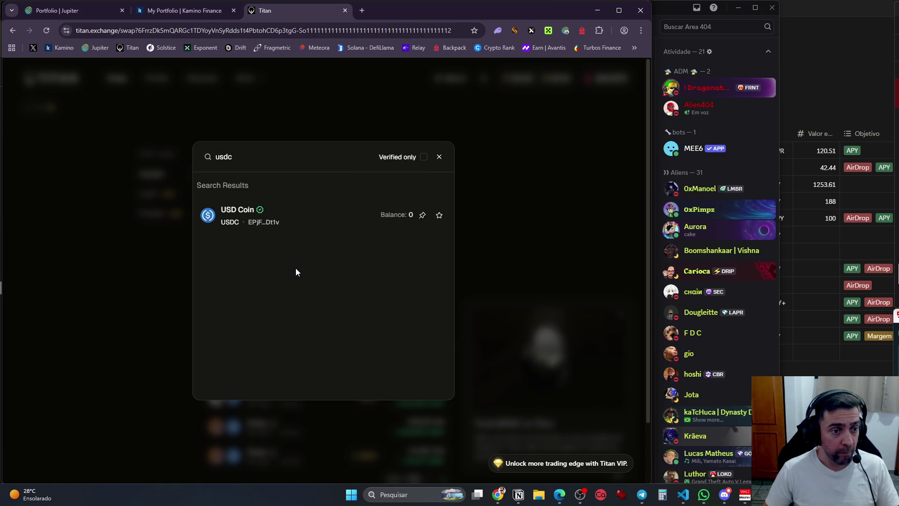
{"action": "left_click", "coordinate": [342, 218]}
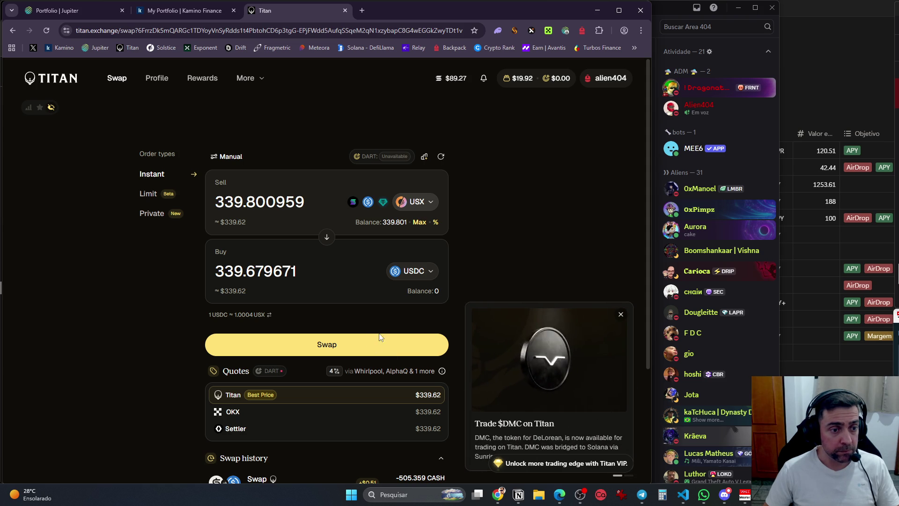
{"action": "left_click", "coordinate": [393, 349]}
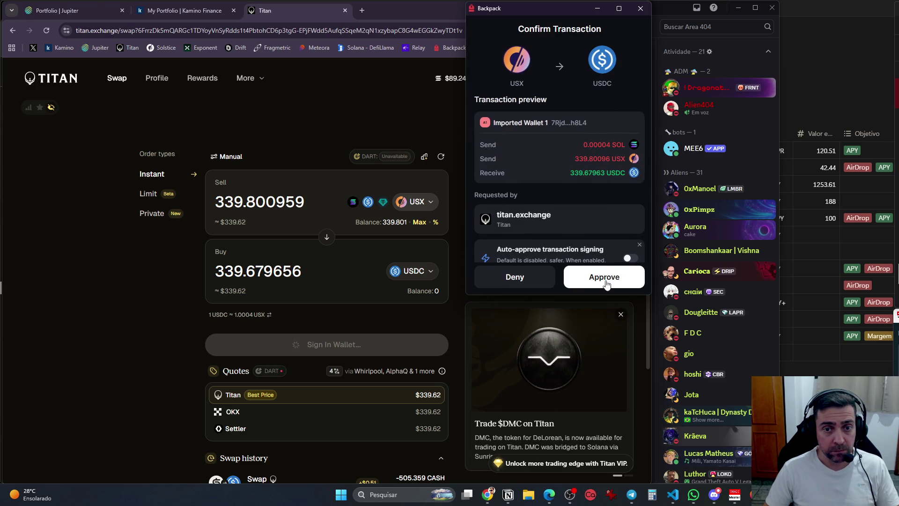
{"action": "left_click", "coordinate": [605, 279]}
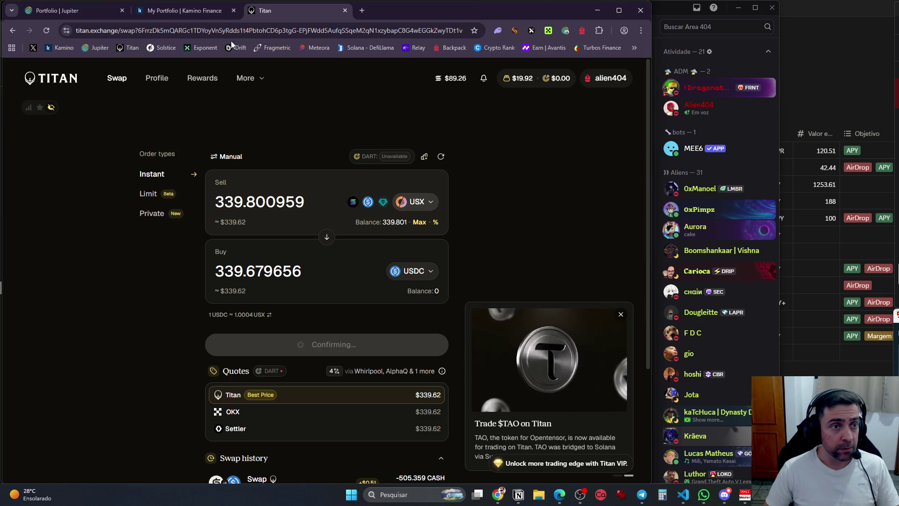
- Return to the Kamino portfolio to check positions, now showing $0.00 claimable rewards
{"action": "left_click", "coordinate": [153, 12]}
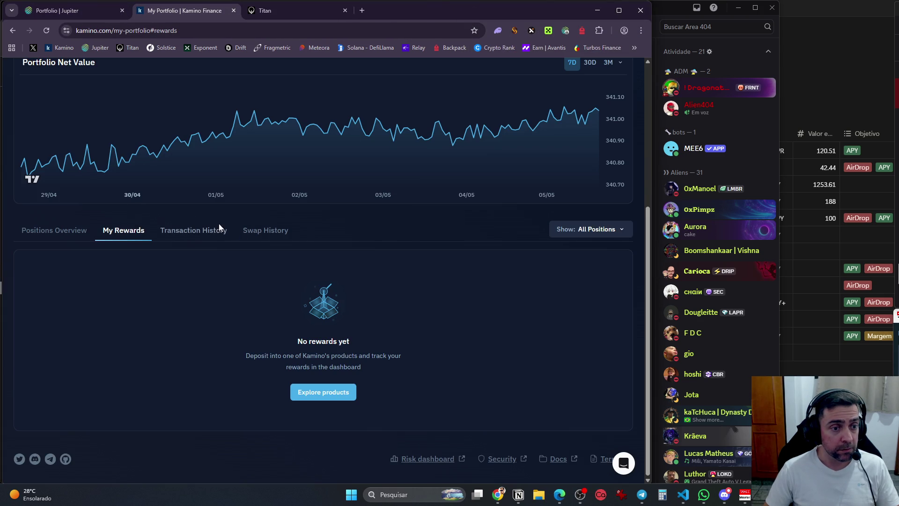
{"action": "left_click", "coordinate": [44, 233]}
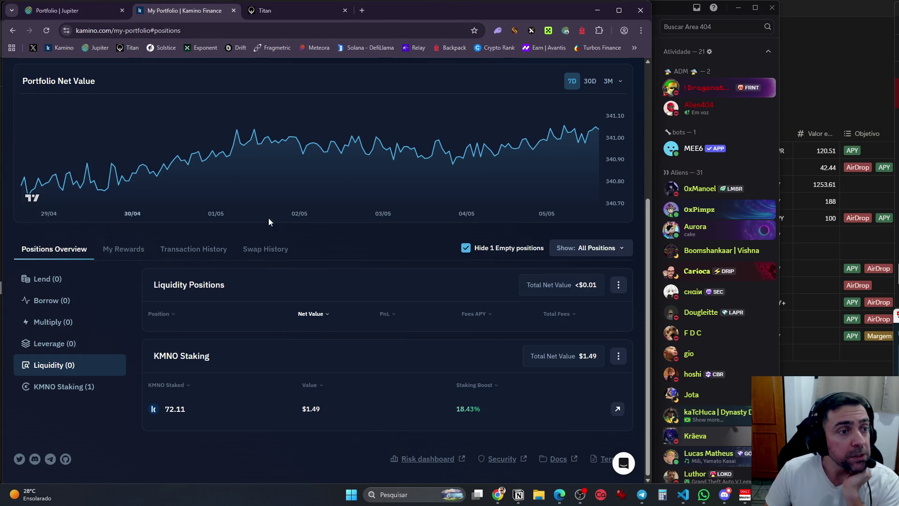
{"action": "scroll", "coordinate": [328, 281], "scroll_direction": "up", "scroll_amount": 5}
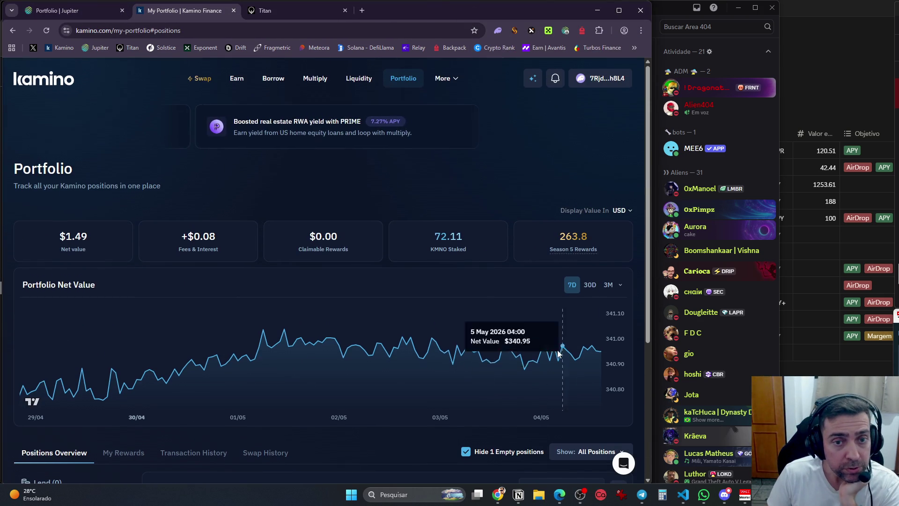
{"action": "left_click", "coordinate": [627, 30]}
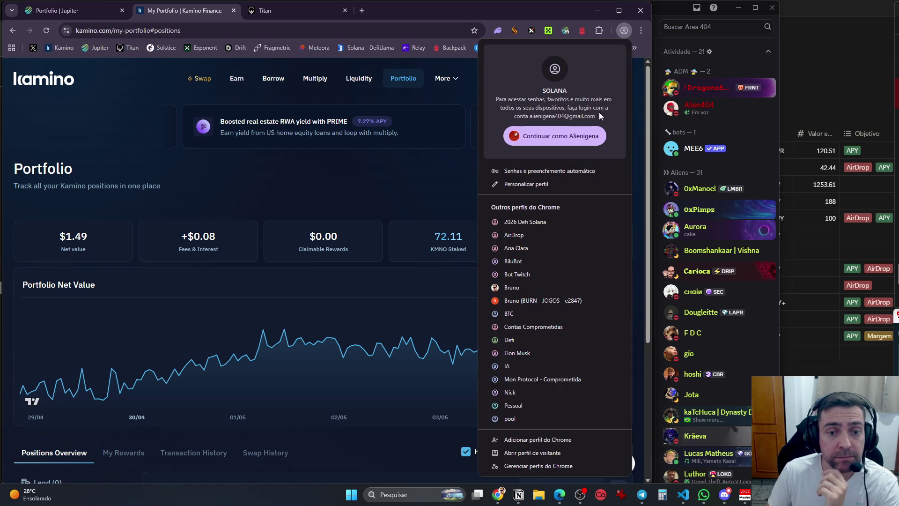
- Switch to the 2026 Defi Solana browser profile, unlock the wallet and open the Kamino portfolio
{"action": "left_click", "coordinate": [552, 221]}
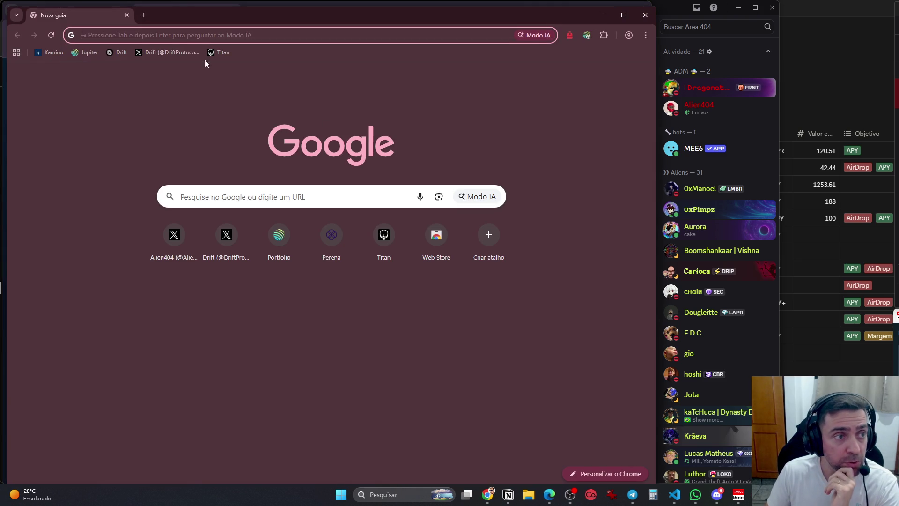
{"action": "left_click", "coordinate": [85, 52]}
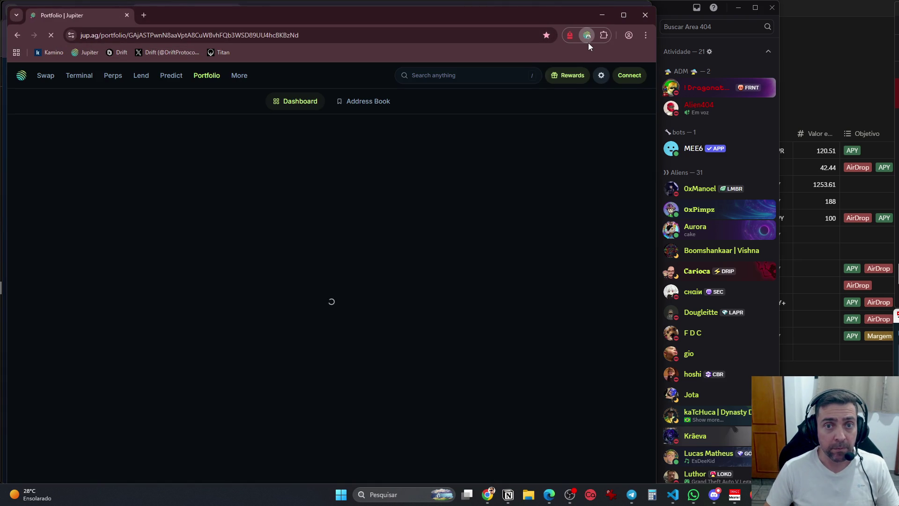
{"action": "left_click", "coordinate": [588, 38]}
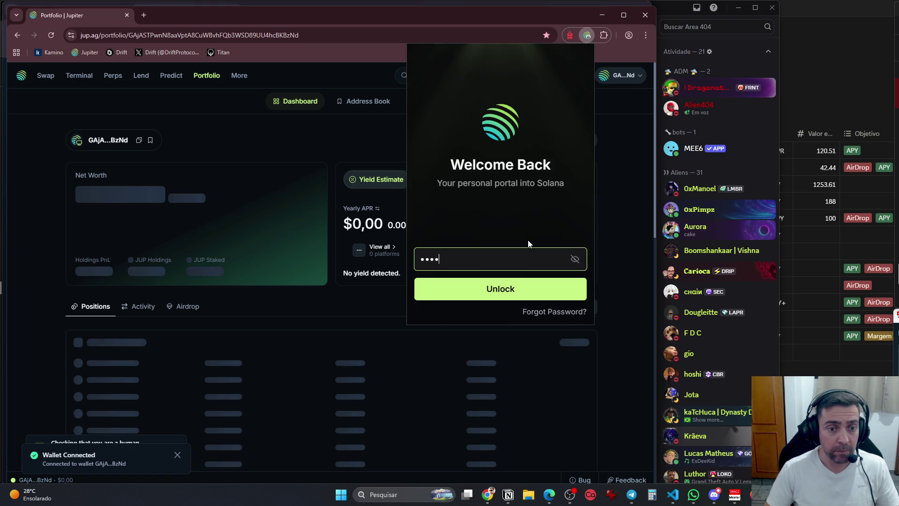
{"action": "key", "text": "Return"}
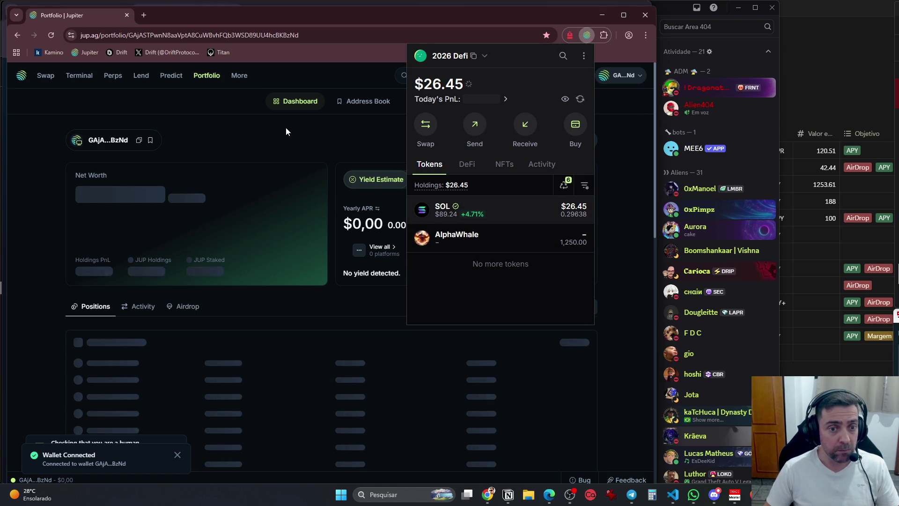
{"action": "middle_click", "coordinate": [52, 56]}
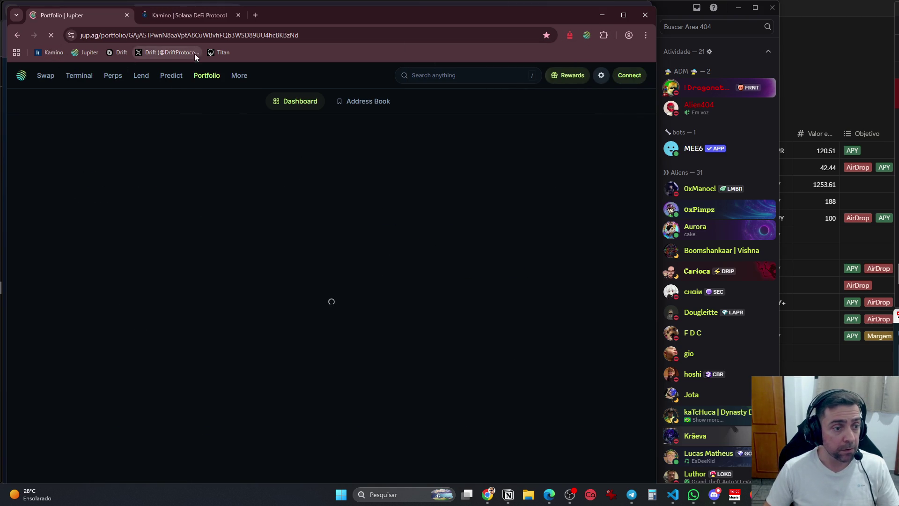
{"action": "left_click", "coordinate": [201, 18]}
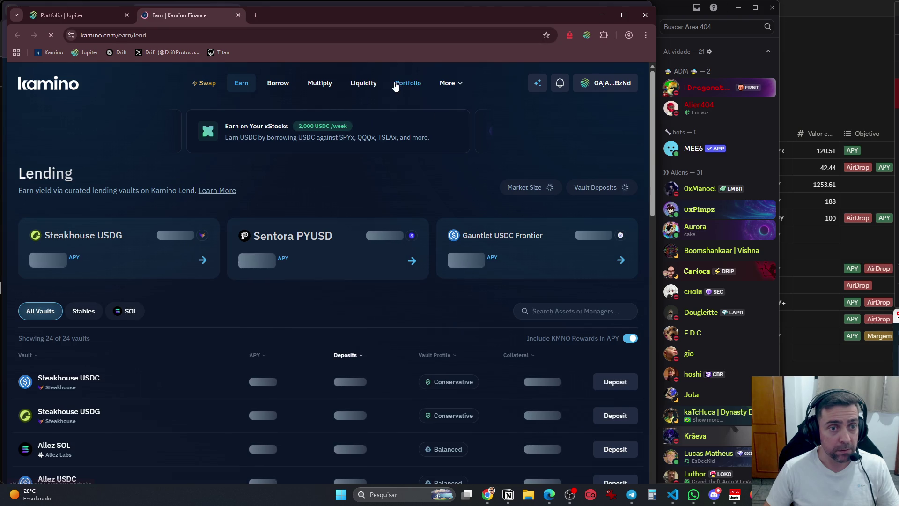
{"action": "left_click", "coordinate": [106, 19]}
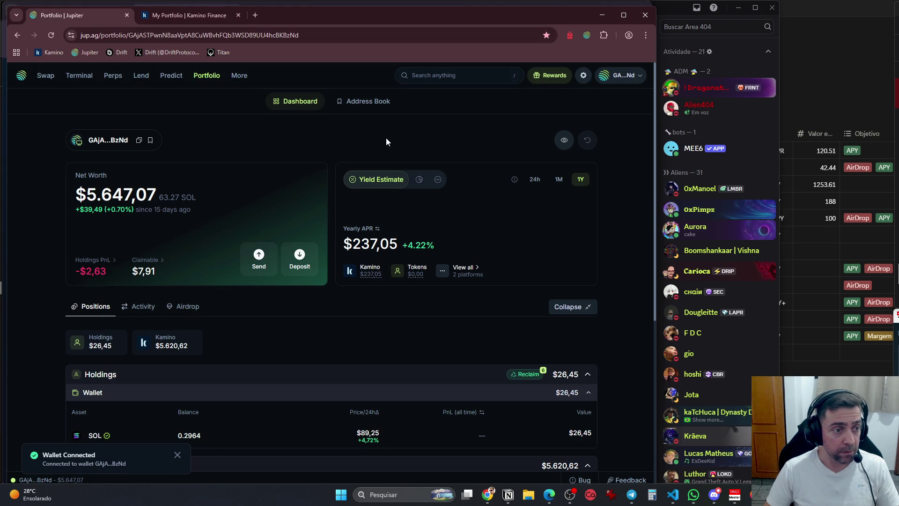
{"action": "key", "text": "ctrl+Tab"}
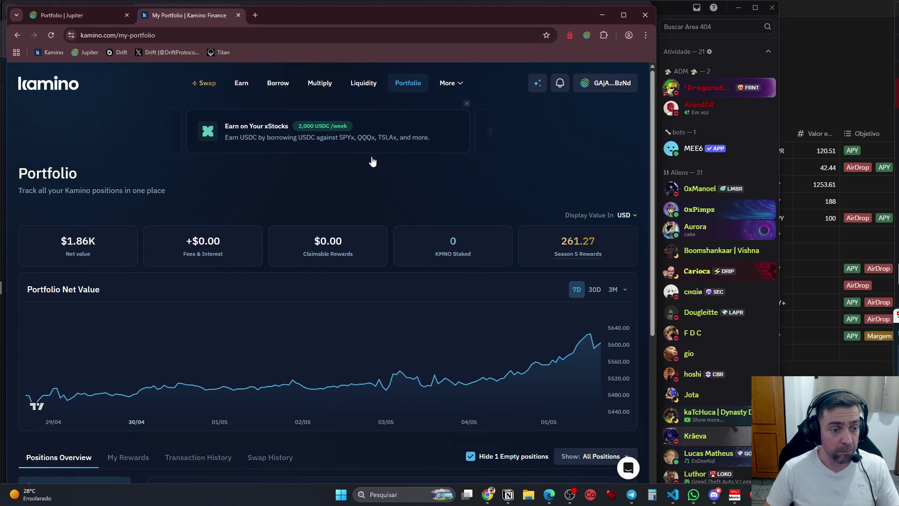
- Claim all $53.99 of PYUSD lending rewards and approve both claim transactions
{"action": "scroll", "coordinate": [307, 199], "scroll_direction": "down", "scroll_amount": 2}
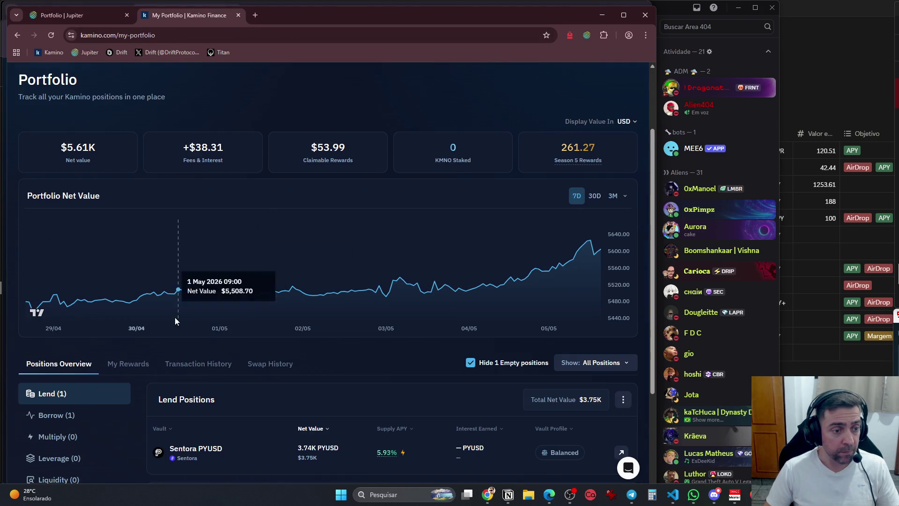
{"action": "left_click", "coordinate": [128, 363]}
{"action": "scroll", "coordinate": [495, 267], "scroll_direction": "down", "scroll_amount": 2}
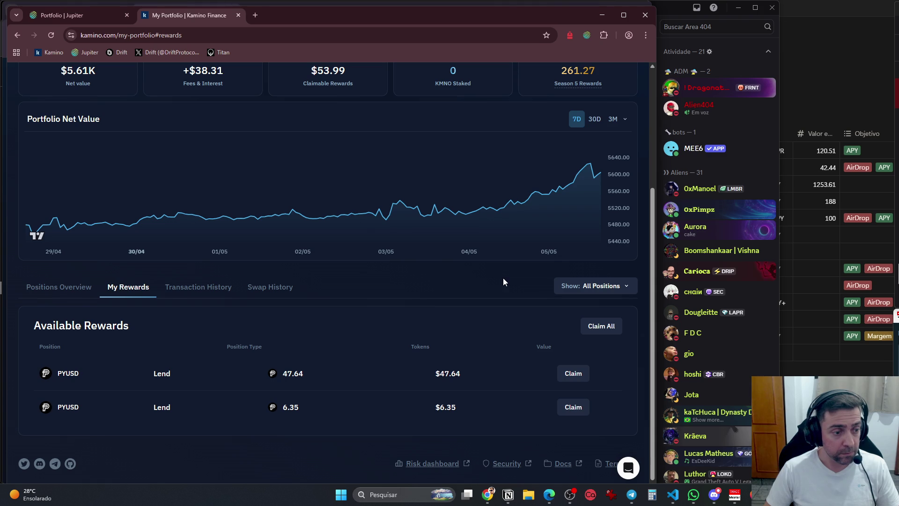
{"action": "left_click", "coordinate": [602, 326]}
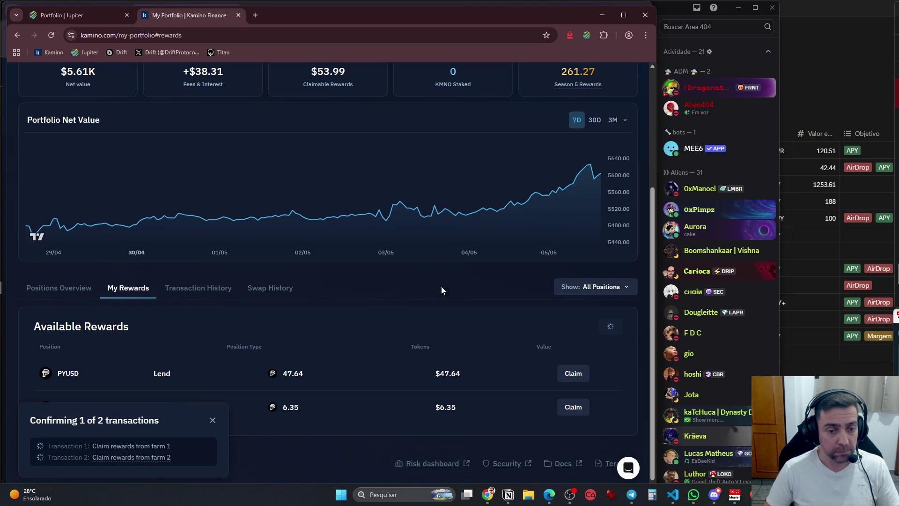
{"action": "scroll", "coordinate": [576, 220], "scroll_direction": "down", "scroll_amount": 1}
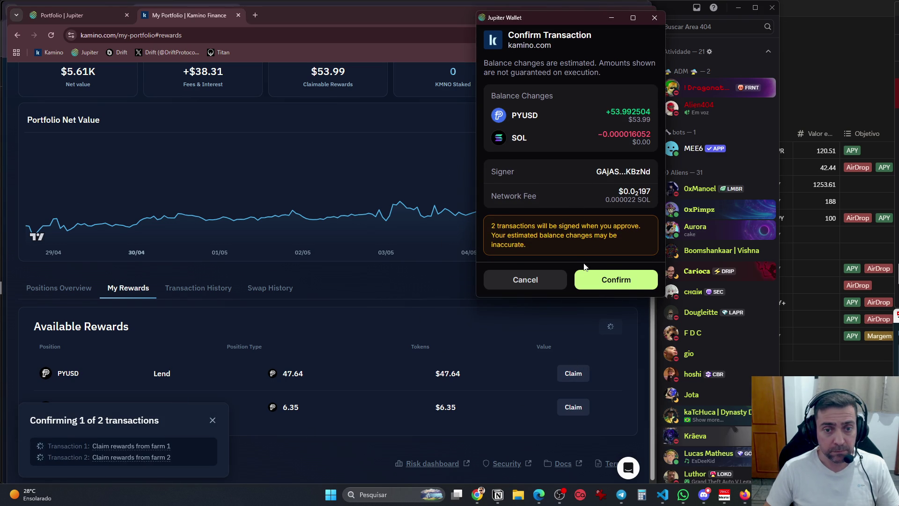
{"action": "left_click", "coordinate": [604, 281]}
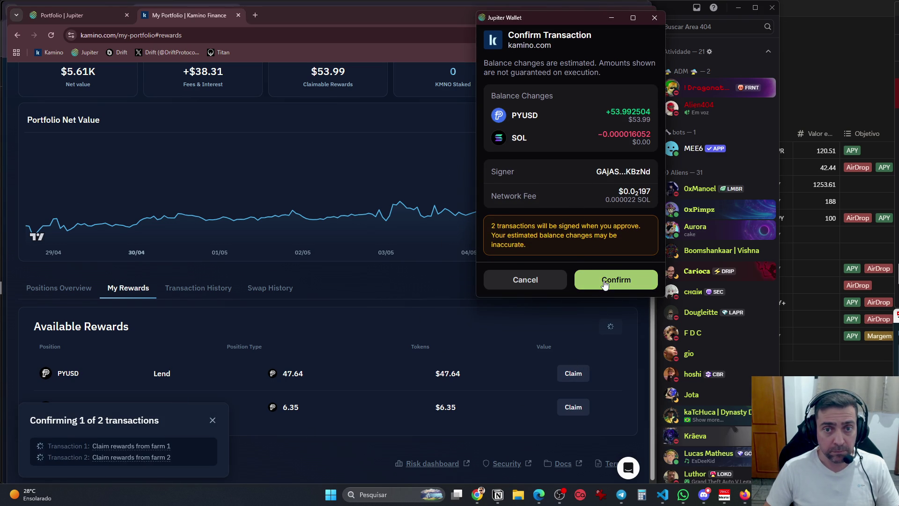
- Open OKX in a new tab and go to its deposit page
{"action": "left_click", "coordinate": [483, 500]}
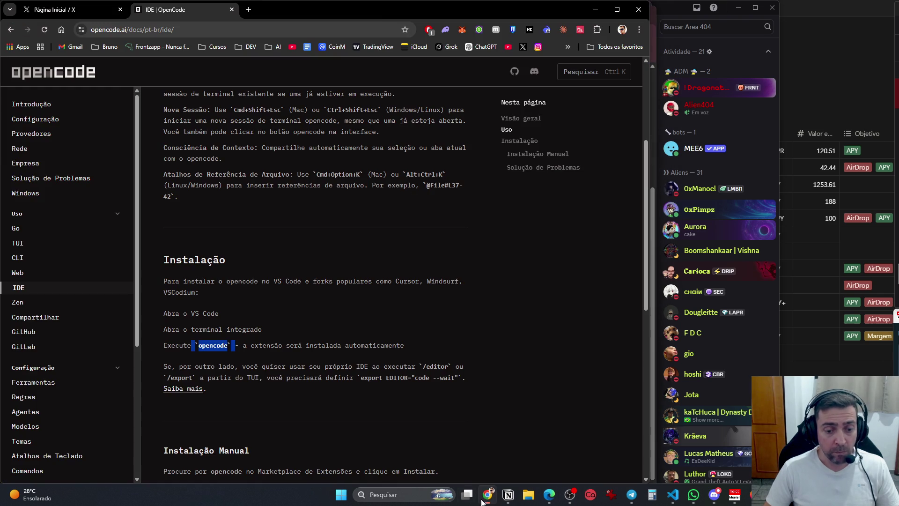
{"action": "left_click", "coordinate": [249, 9]}
{"action": "type", "text": "okx.com/pt-br/balance/overview"}
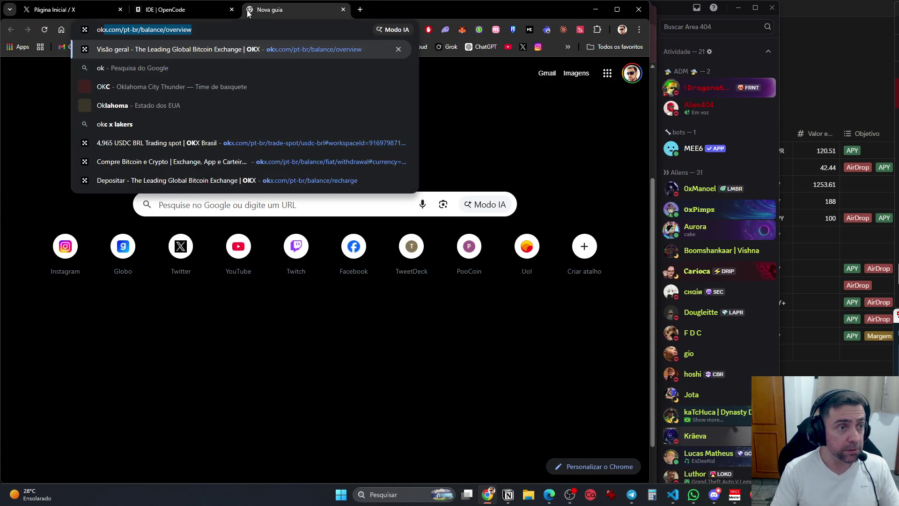
{"action": "key", "text": "Return"}
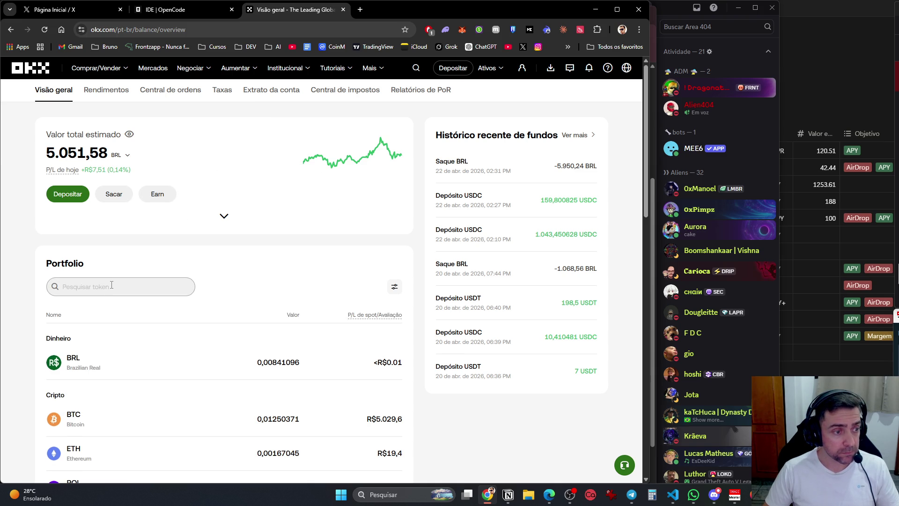
{"action": "left_click", "coordinate": [67, 194]}
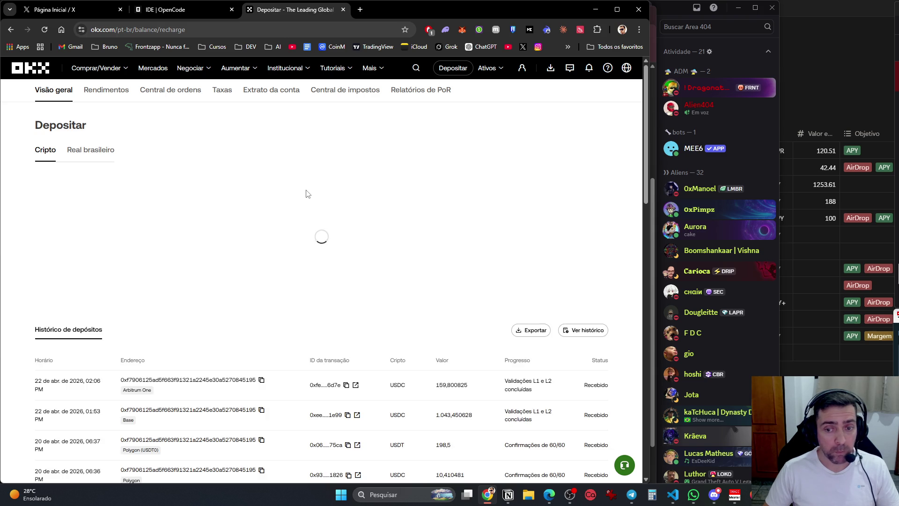
- Select USDC on the Solana network and copy the deposit address
{"action": "left_click", "coordinate": [129, 211]}
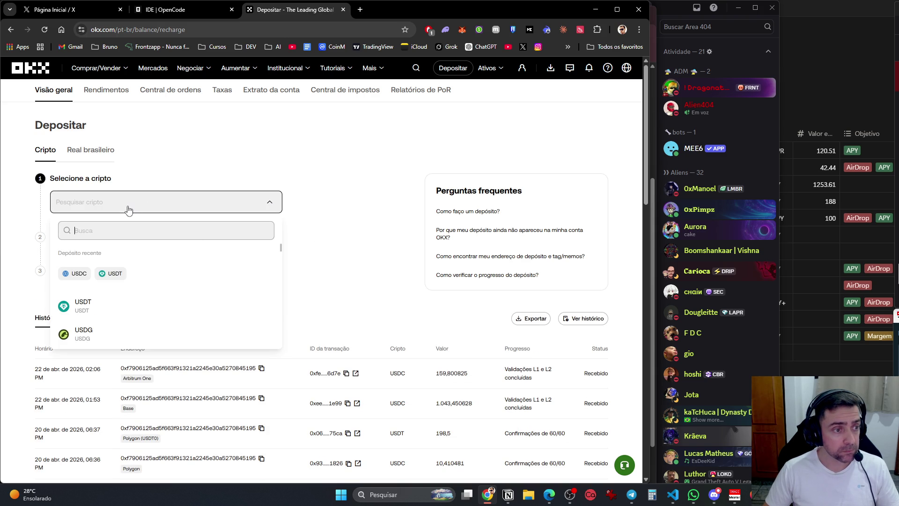
{"action": "left_click", "coordinate": [79, 273]}
{"action": "left_click", "coordinate": [120, 261]}
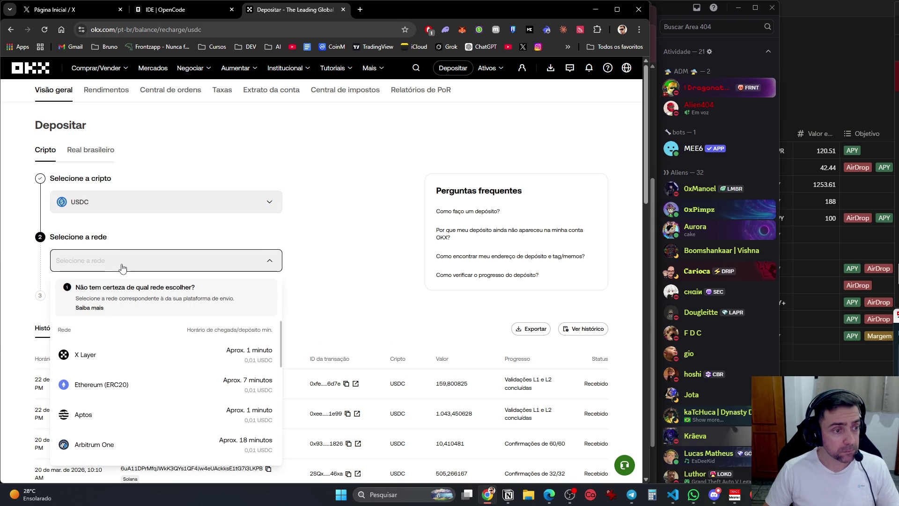
{"action": "left_click", "coordinate": [148, 263]}
{"action": "left_click", "coordinate": [148, 264]}
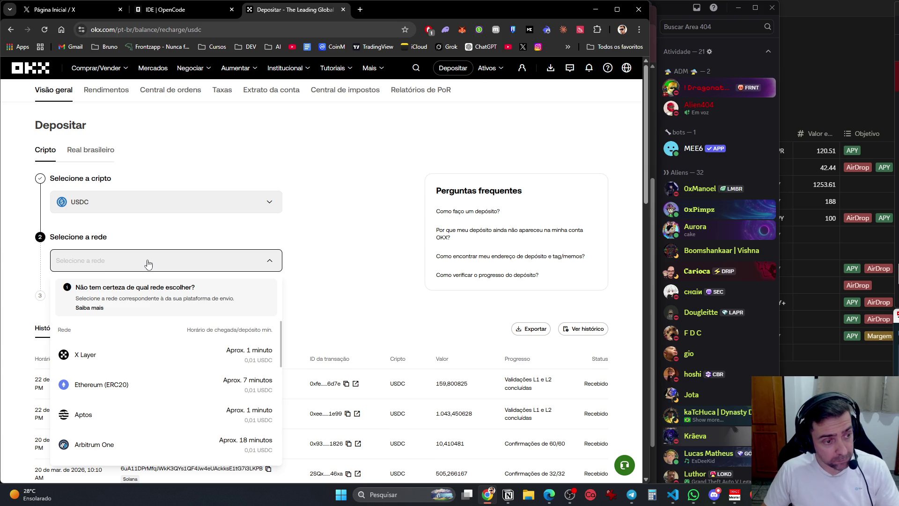
{"action": "scroll", "coordinate": [129, 343], "scroll_direction": "down", "scroll_amount": 5}
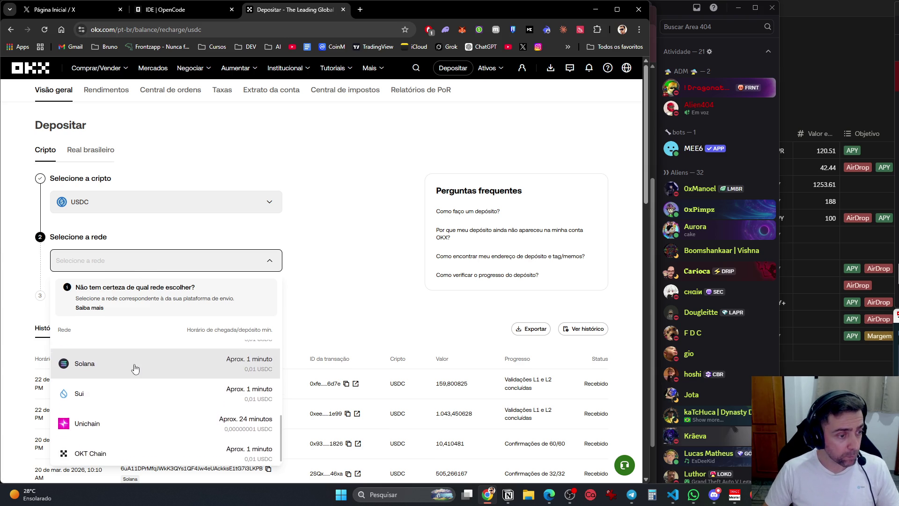
{"action": "left_click", "coordinate": [134, 367]}
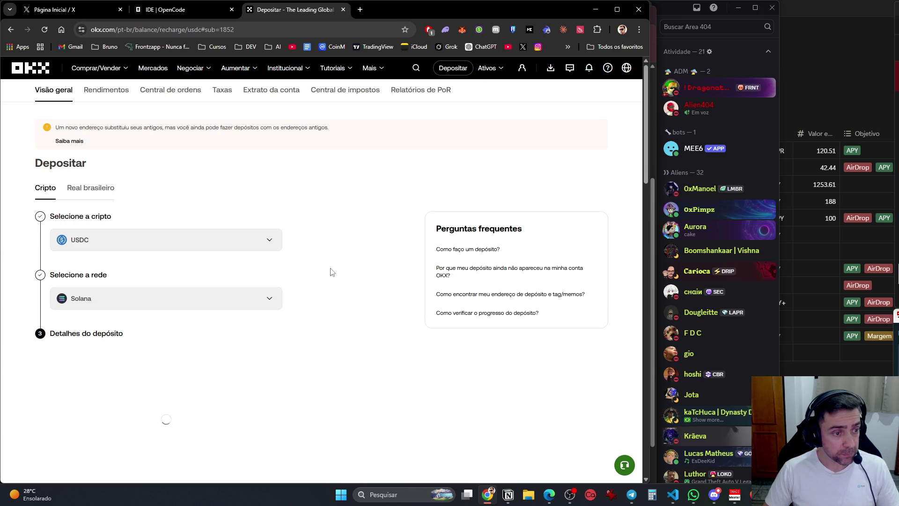
{"action": "left_click", "coordinate": [273, 377]}
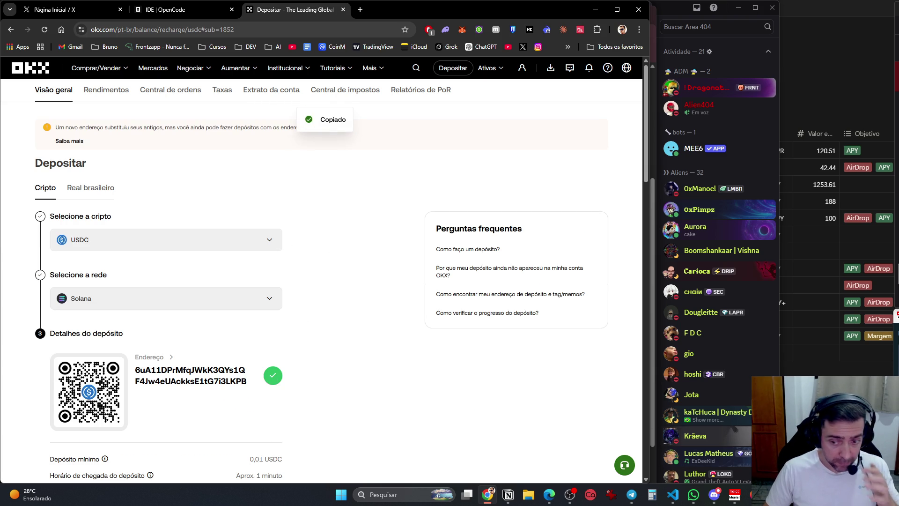
{"action": "key", "text": "alt+Tab"}
{"action": "key", "text": "alt+Tab"}
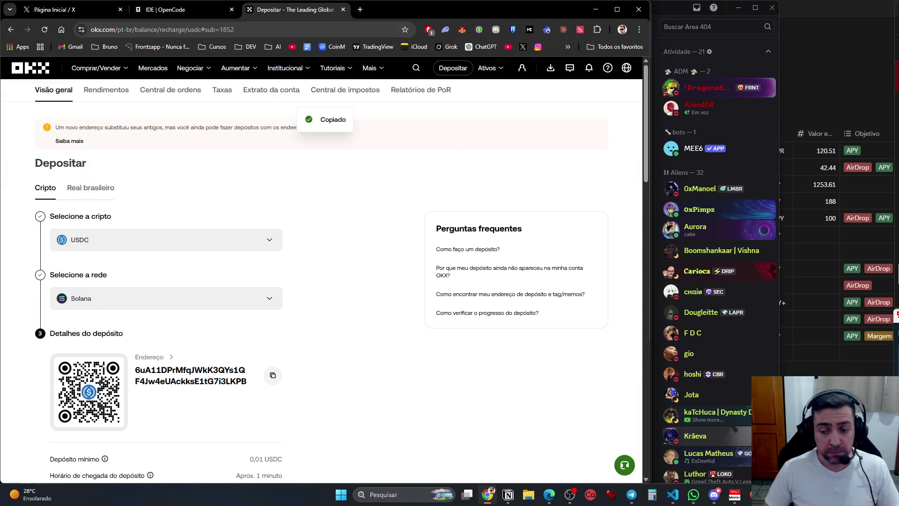
{"action": "key", "text": "alt+Tab"}
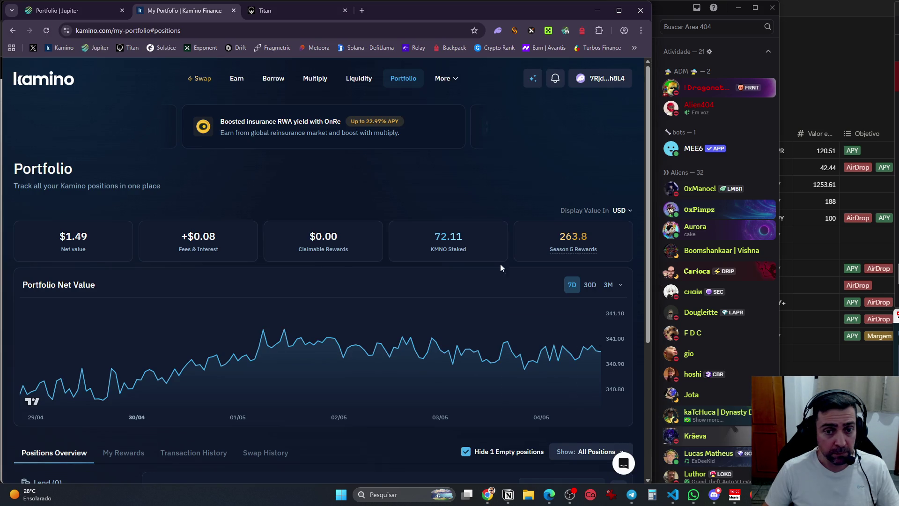
- Start a USD Coin send in Backpack with the copied OKX deposit address as recipient
{"action": "mouse_move", "coordinate": [416, 7]}
{"action": "left_mouse_down"}
{"action": "mouse_move", "coordinate": [891, 14]}
{"action": "mouse_move", "coordinate": [873, 23]}
{"action": "left_mouse_up"}
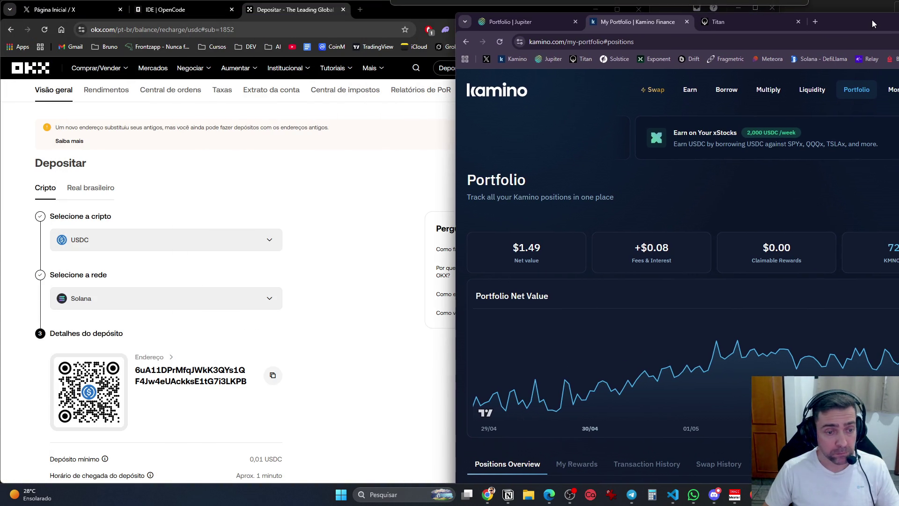
{"action": "left_click", "coordinate": [898, 41]}
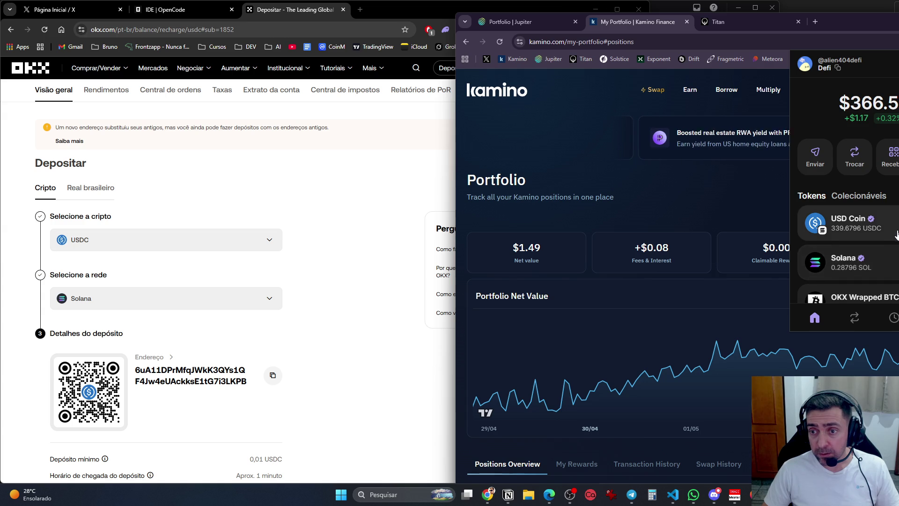
{"action": "left_click", "coordinate": [874, 227]}
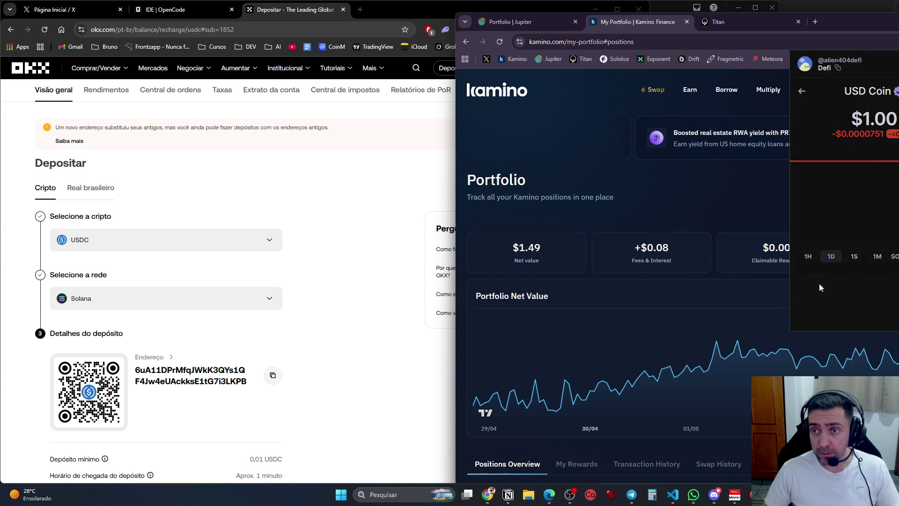
{"action": "left_click", "coordinate": [815, 289]}
{"action": "left_click", "coordinate": [872, 140]}
{"action": "key", "text": "ctrl+v"}
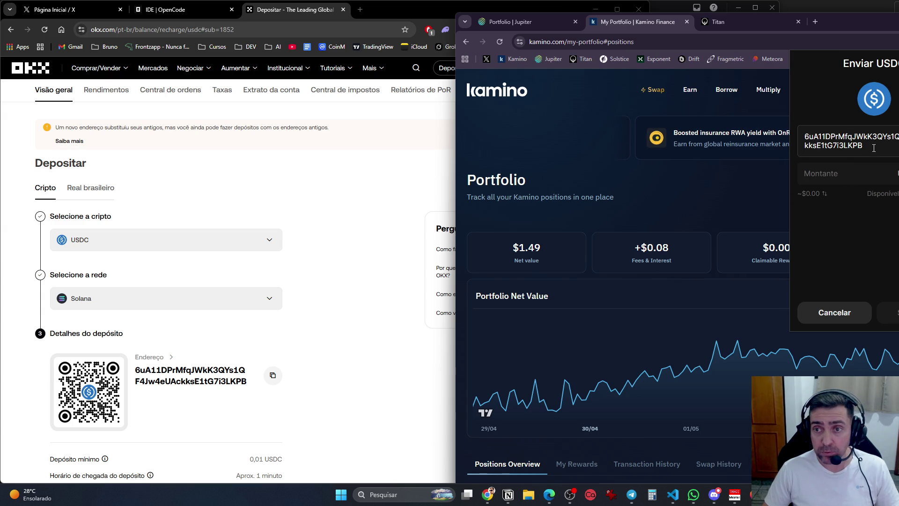
- Enter 10 USDC as the amount and confirm the transfer
{"action": "left_click", "coordinate": [878, 171]}
{"action": "type", "text": "10"}
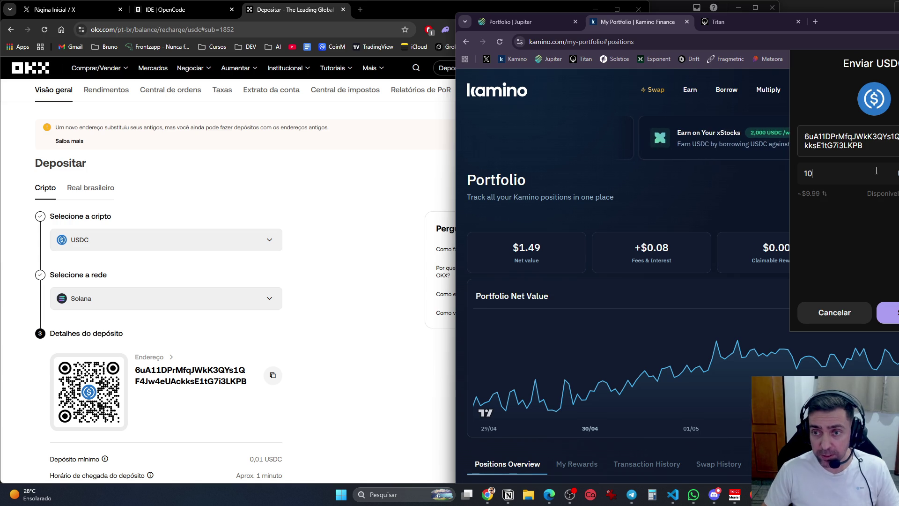
{"action": "left_click", "coordinate": [895, 313]}
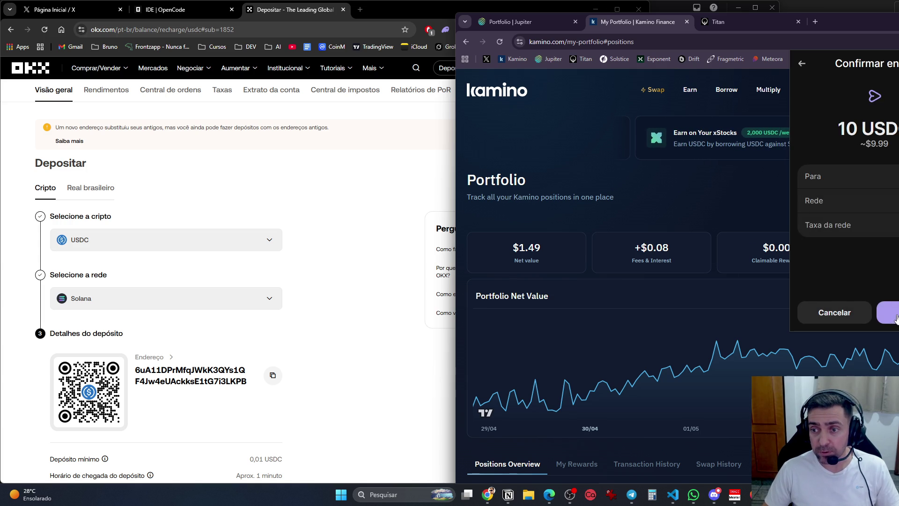
{"action": "left_click", "coordinate": [894, 314]}
{"action": "left_click", "coordinate": [359, 11]}
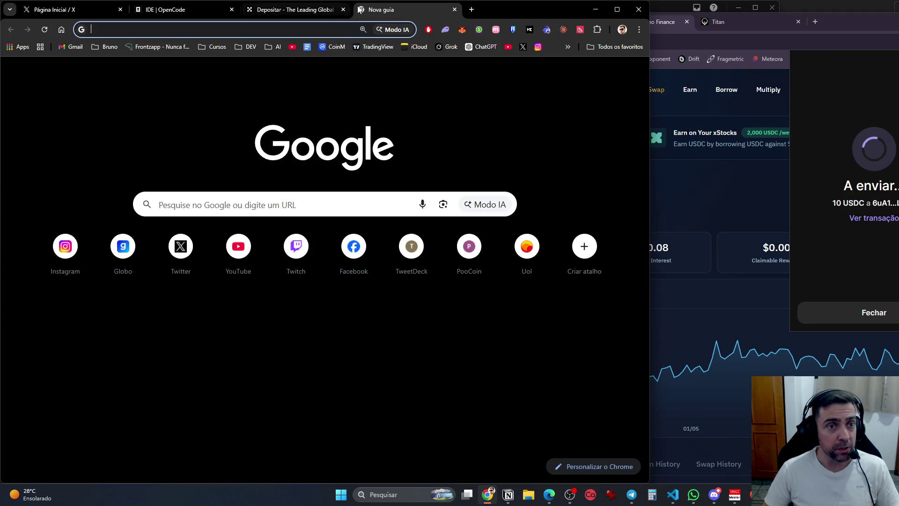
{"action": "key", "text": "ctrl+w"}
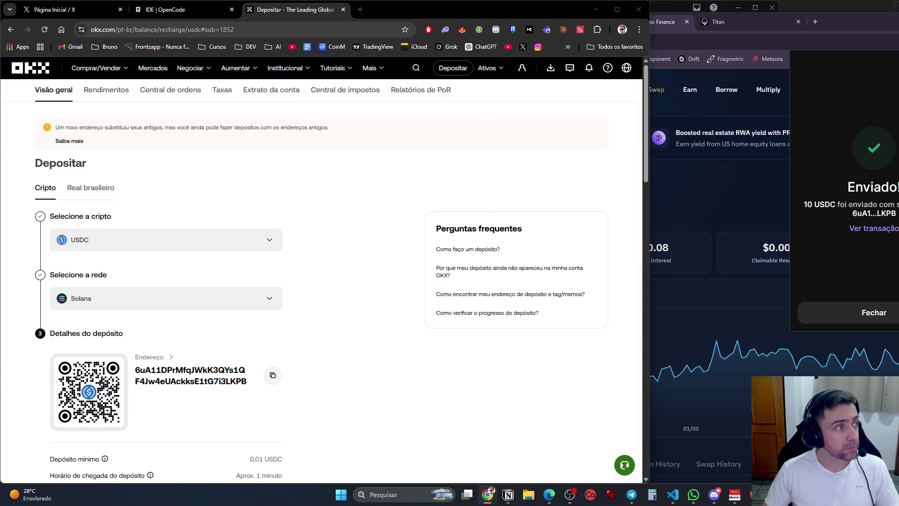
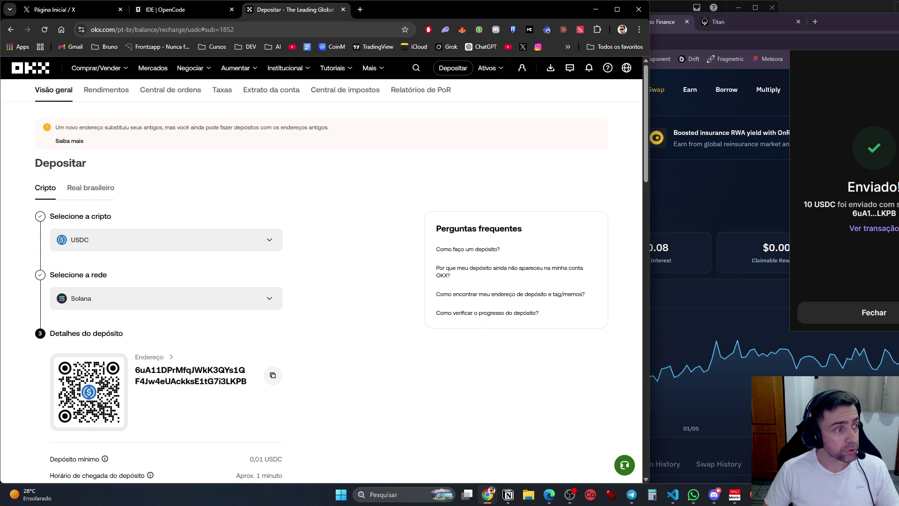
- Dismiss the previous sent confirmation and start a USDC send to the pasted OKX deposit address
{"action": "left_click", "coordinate": [829, 311]}
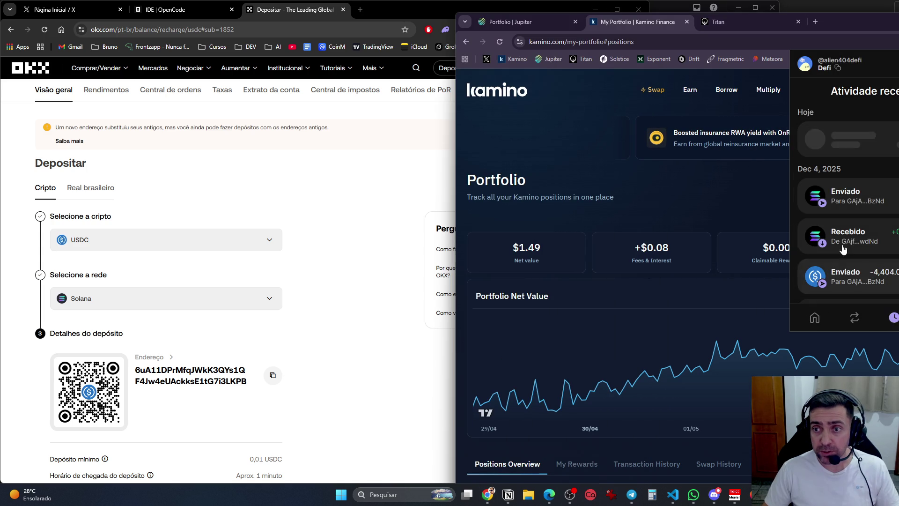
{"action": "left_click", "coordinate": [814, 319]}
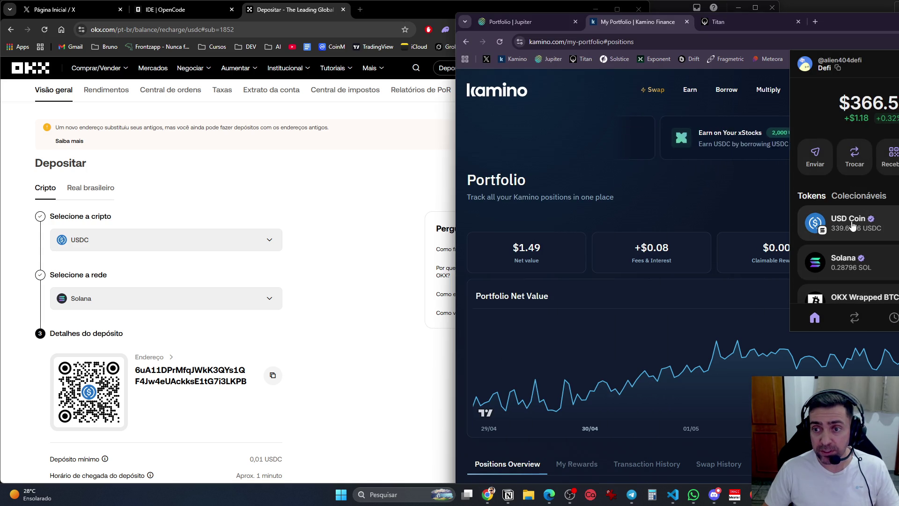
{"action": "left_click", "coordinate": [856, 230]}
{"action": "left_click", "coordinate": [815, 288]}
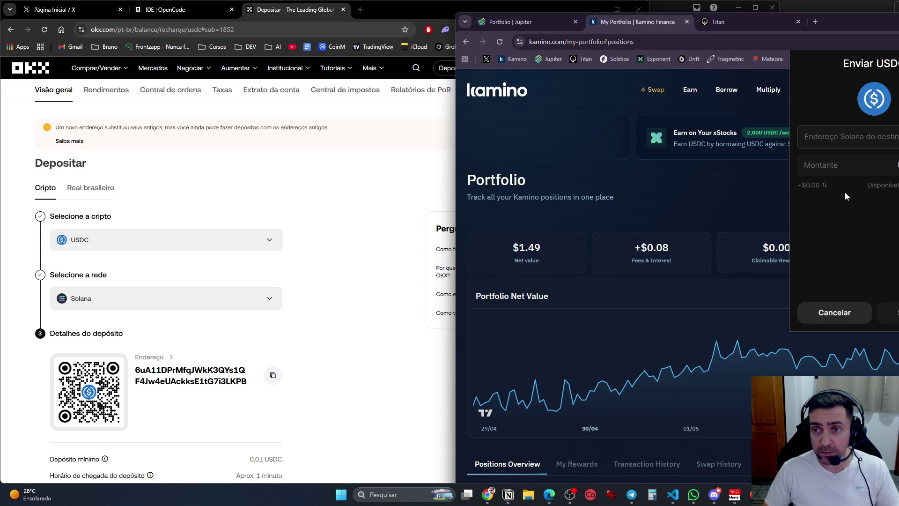
{"action": "key", "text": "ctrl+v"}
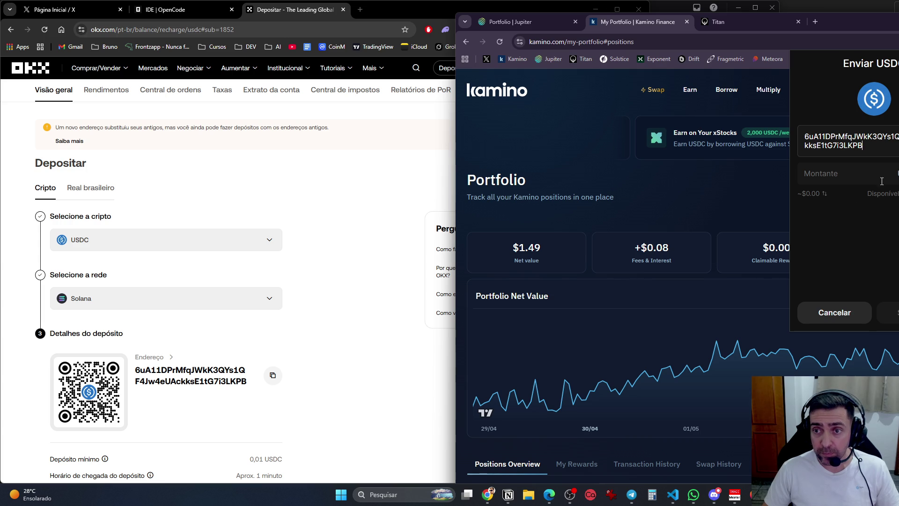
- Send the maximum 329.679596 USDC balance and confirm the transfer
{"action": "left_click", "coordinate": [897, 174]}
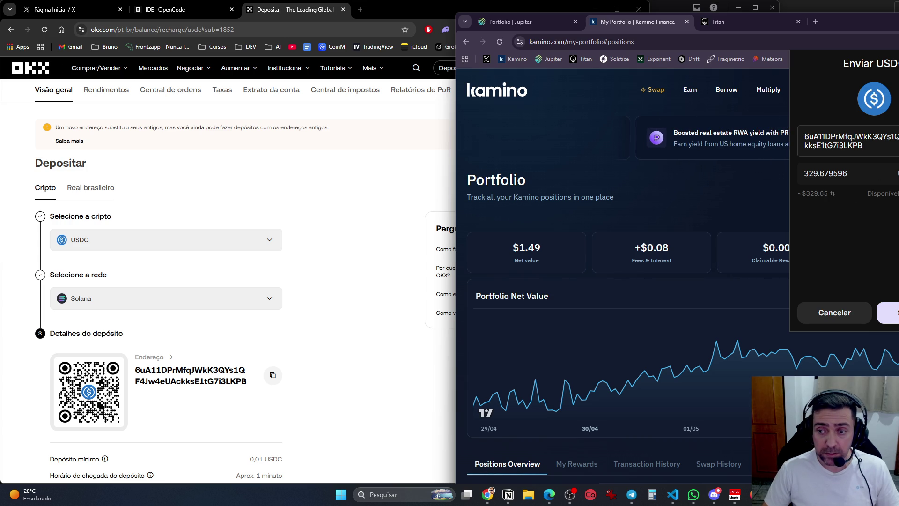
{"action": "key", "text": "Return"}
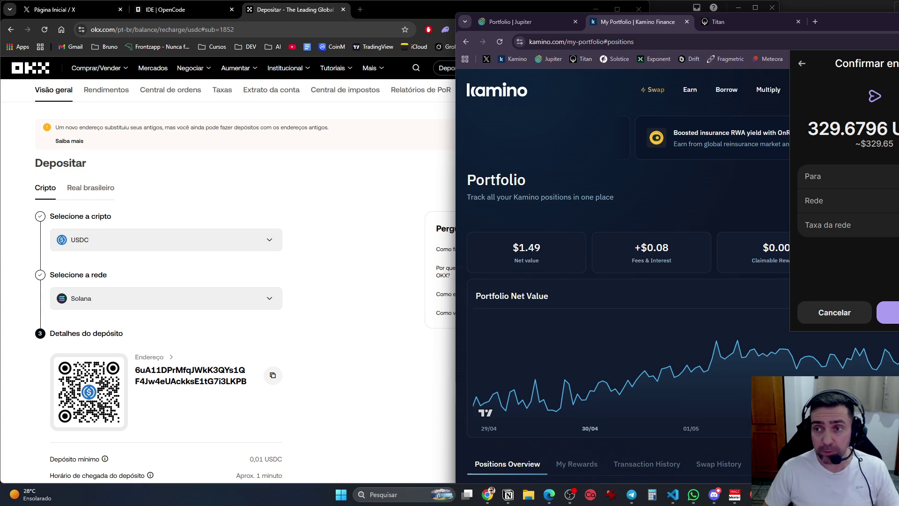
{"action": "key", "text": "Return"}
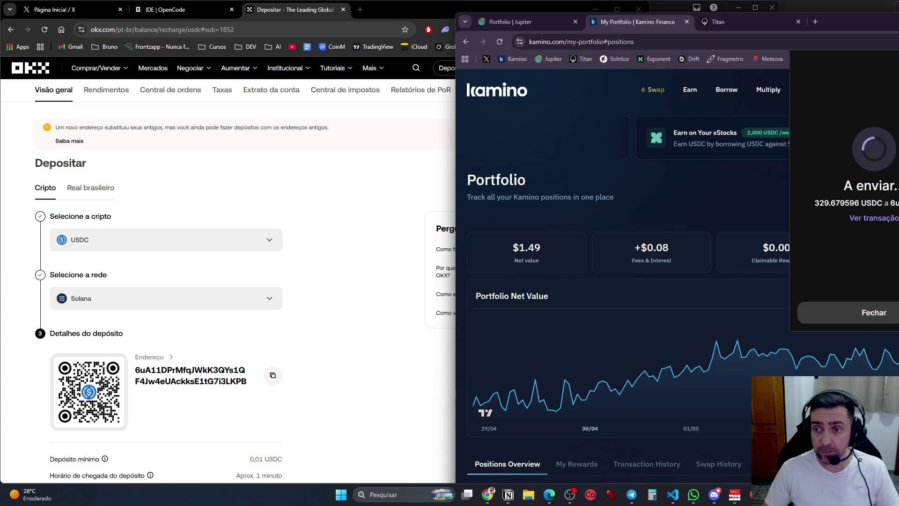
{"action": "left_click", "coordinate": [894, 317]}
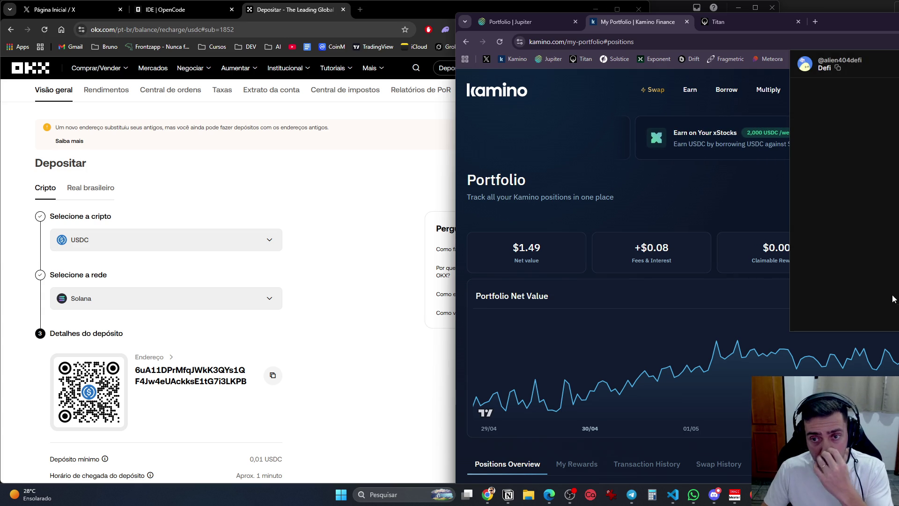
- Unlock Jupiter Wallet with its password
{"action": "key", "text": "alt+Tab"}
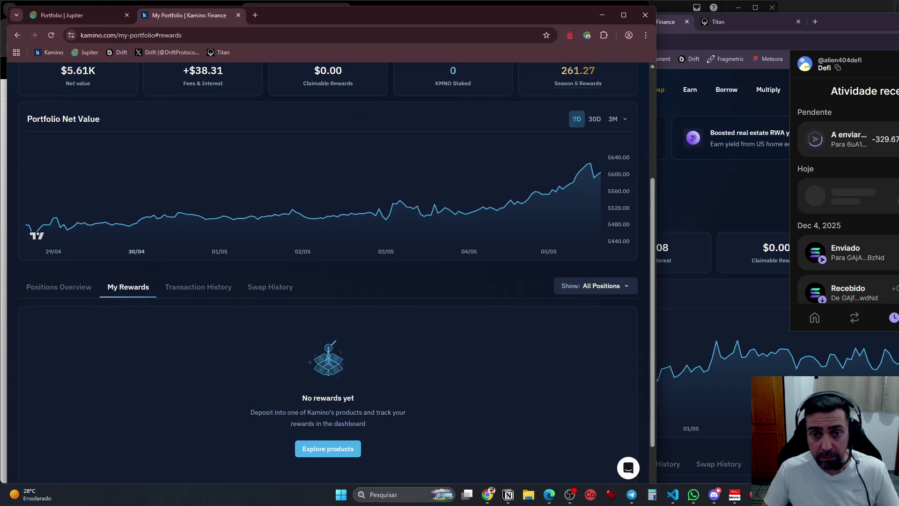
{"action": "scroll", "coordinate": [328, 234], "scroll_direction": "up", "scroll_amount": 4}
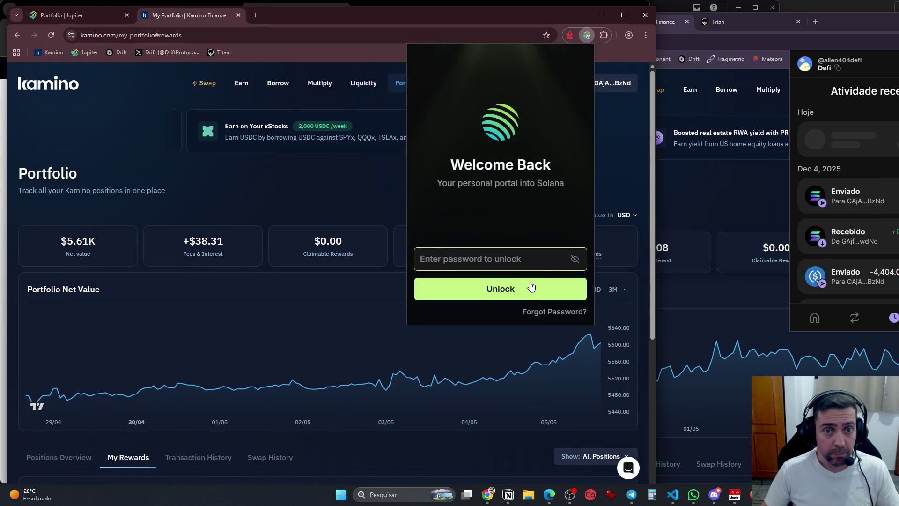
{"action": "type", "text": "••••••••••"}
{"action": "left_click", "coordinate": [530, 287]}
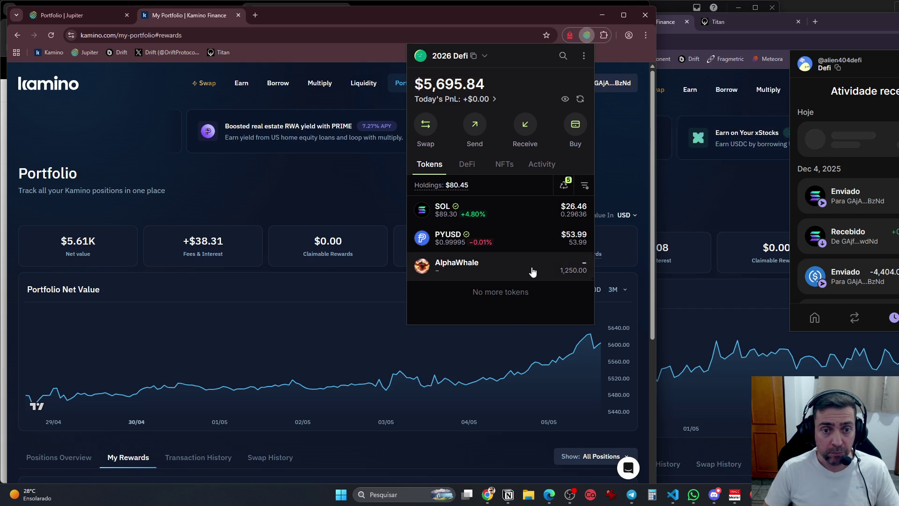
- Swap the full 53.992521 PYUSD balance for 53.998638 USDC
{"action": "left_click", "coordinate": [522, 247]}
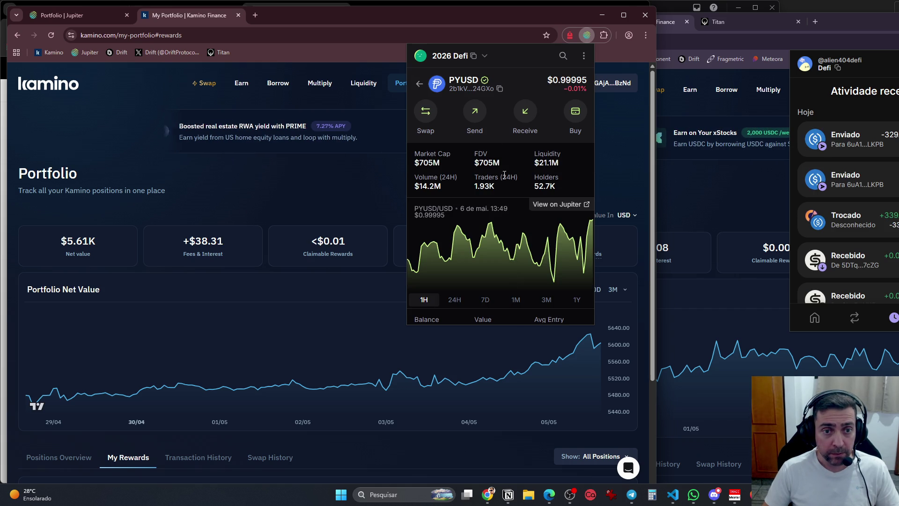
{"action": "left_click", "coordinate": [426, 114]}
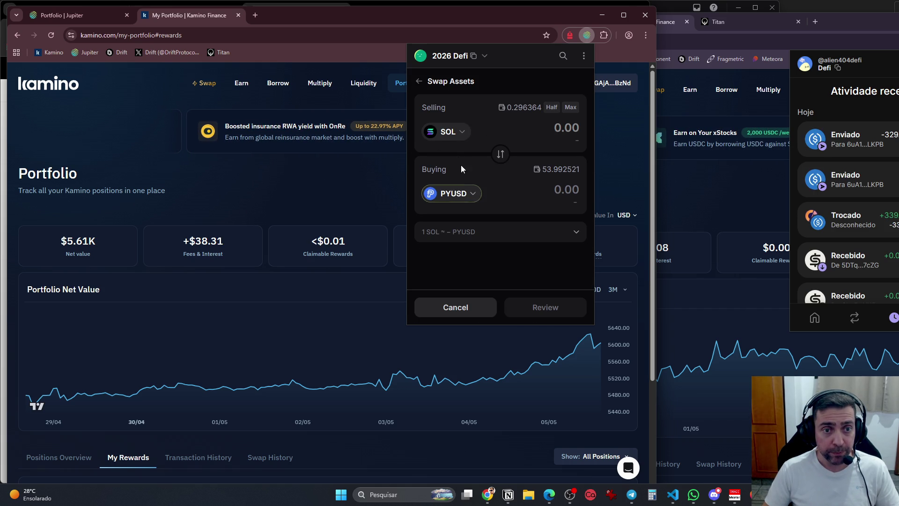
{"action": "left_click", "coordinate": [501, 154]}
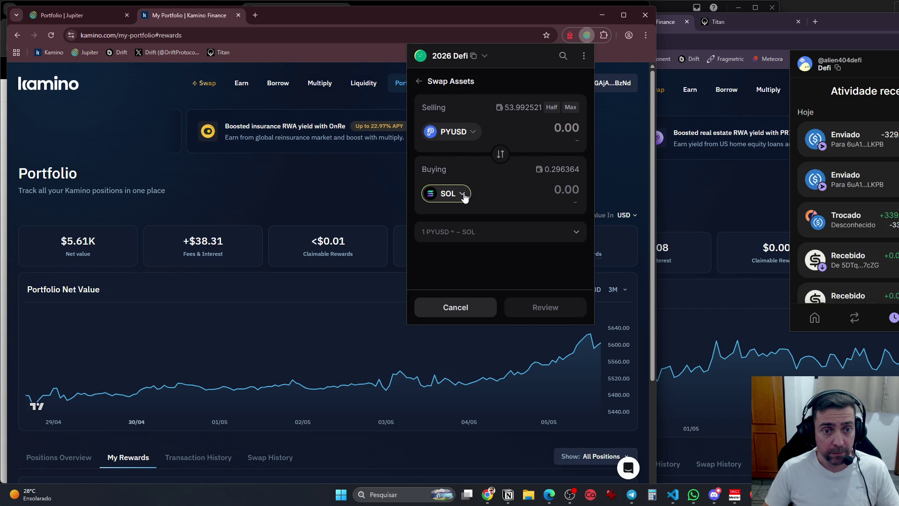
{"action": "left_click", "coordinate": [465, 193]}
{"action": "left_click", "coordinate": [482, 169]}
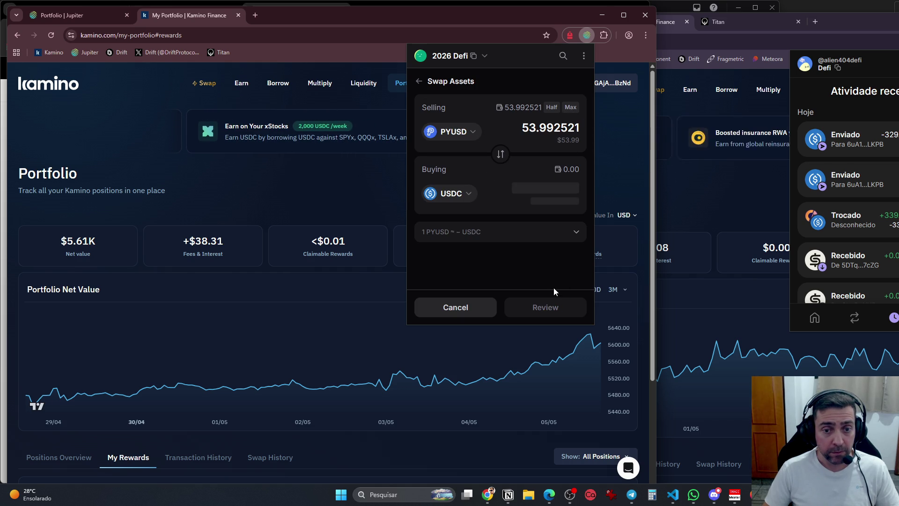
{"action": "left_click", "coordinate": [545, 309]}
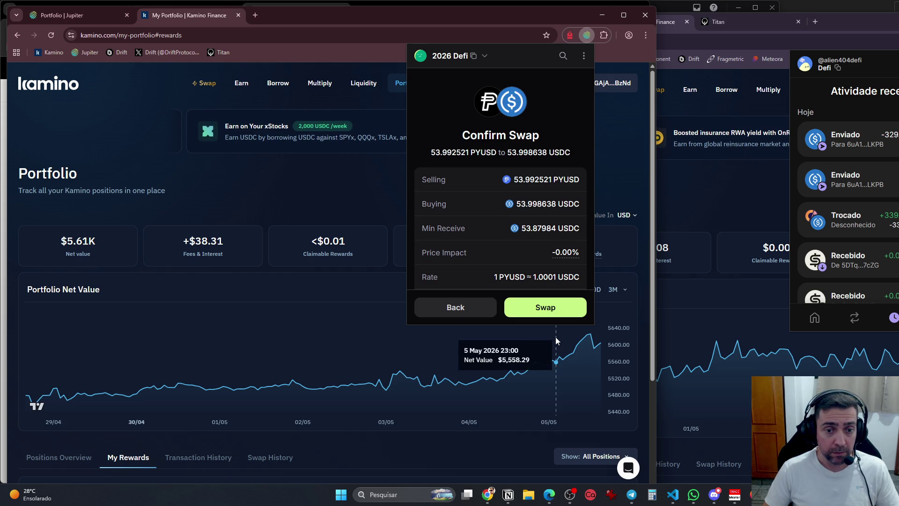
{"action": "left_click", "coordinate": [547, 308]}
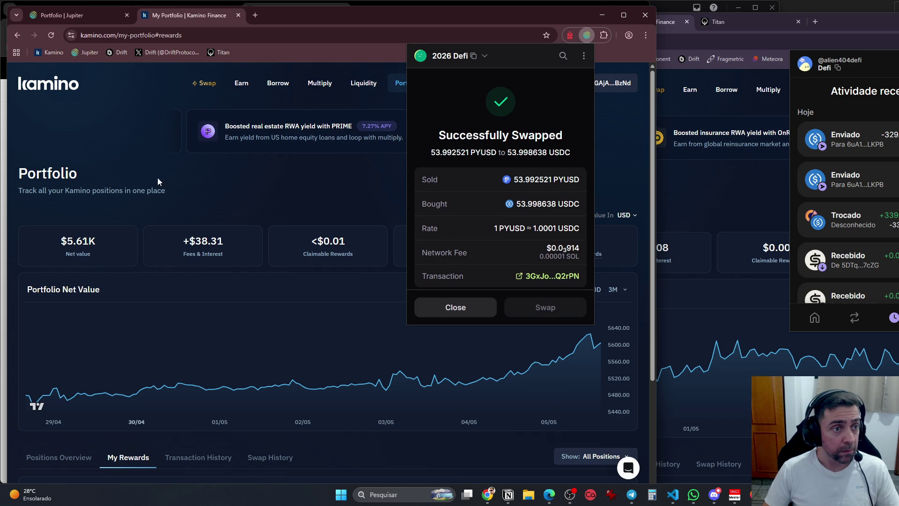
{"action": "left_click", "coordinate": [84, 21]}
- Review Kamino holdings on the Jupiter portfolio, glance at Notion, then return to the Kamino Finance tab
{"action": "scroll", "coordinate": [383, 323], "scroll_direction": "down", "scroll_amount": 6}
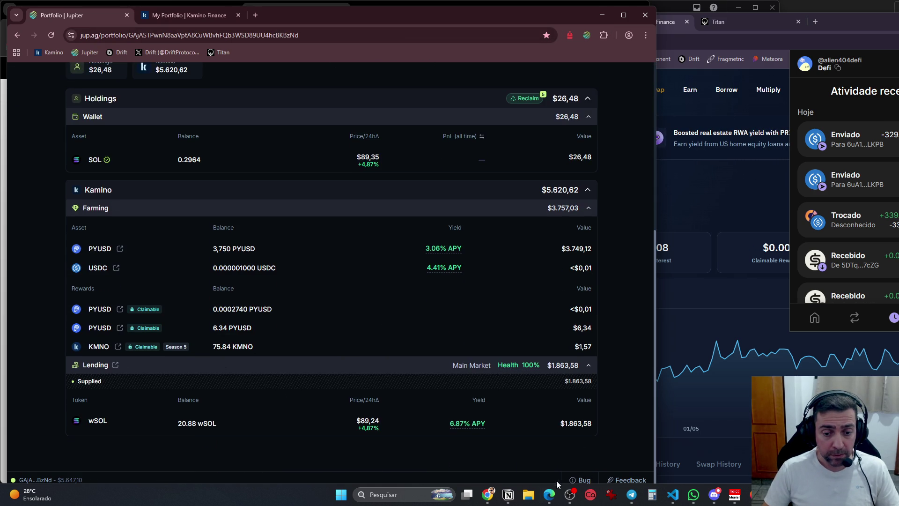
{"action": "left_click", "coordinate": [508, 495]}
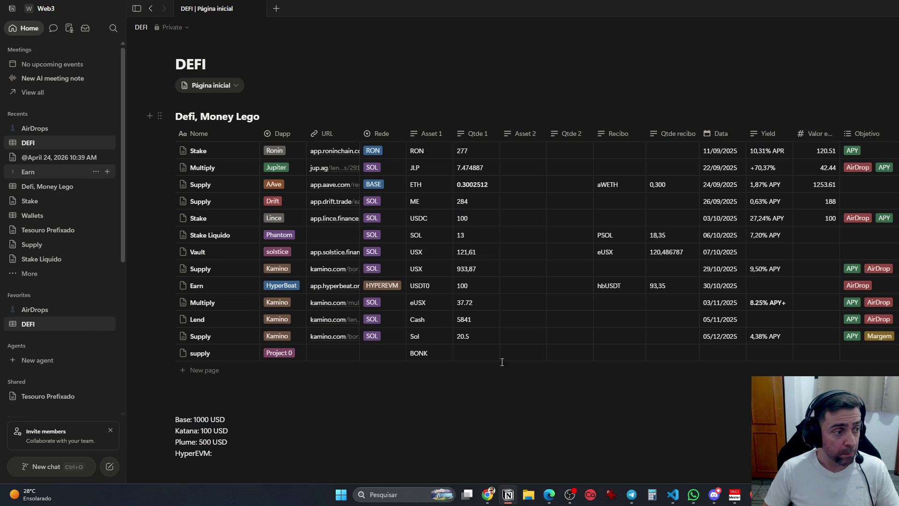
{"action": "key", "text": "alt+Tab"}
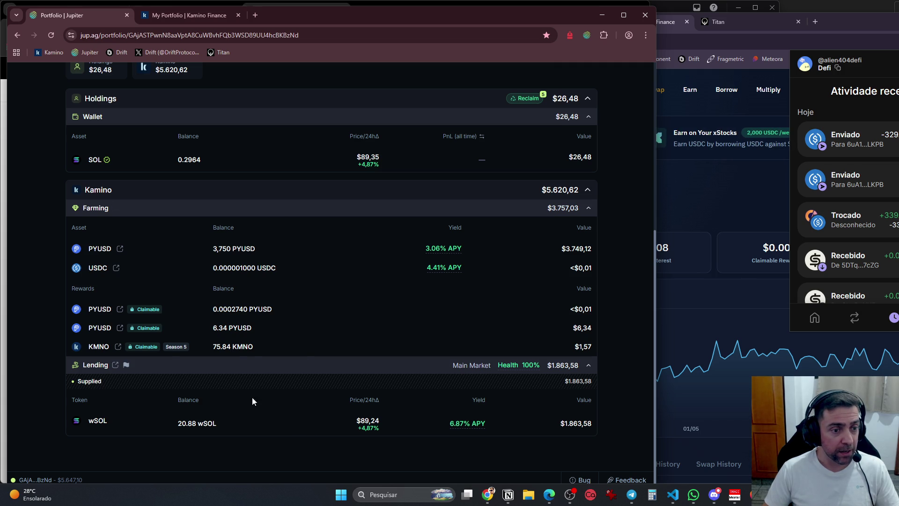
{"action": "scroll", "coordinate": [257, 361], "scroll_direction": "up", "scroll_amount": 5}
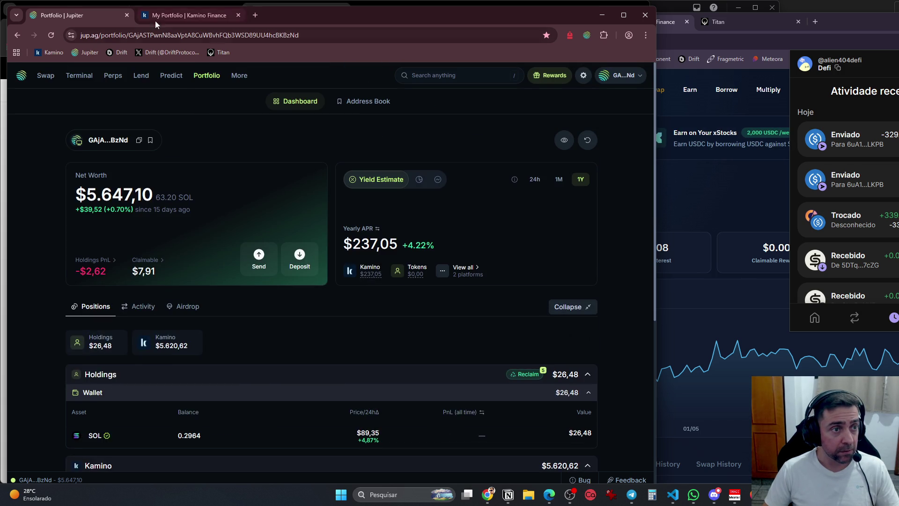
{"action": "left_click", "coordinate": [167, 17]}
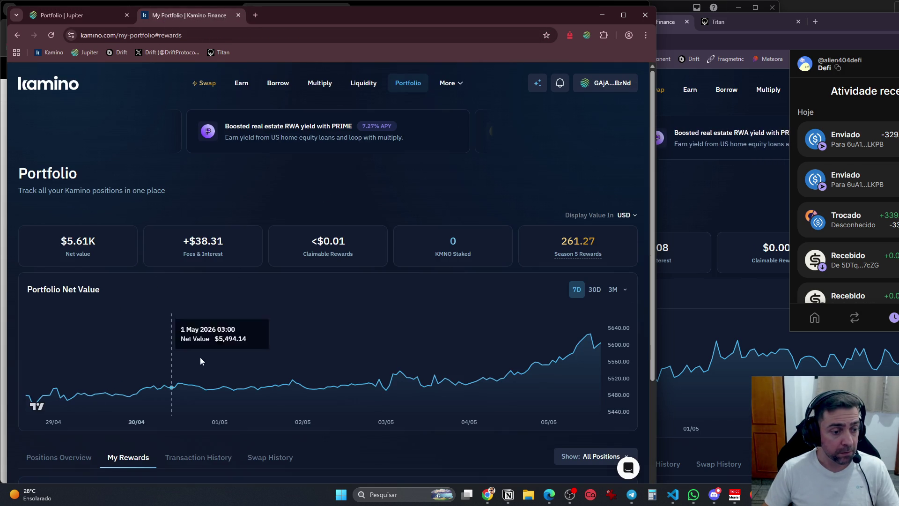
- Show Kamino's Lend and Borrow positions overview and open the Main Market loan dashboard
{"action": "left_click", "coordinate": [46, 458]}
{"action": "scroll", "coordinate": [304, 202], "scroll_direction": "down", "scroll_amount": 5}
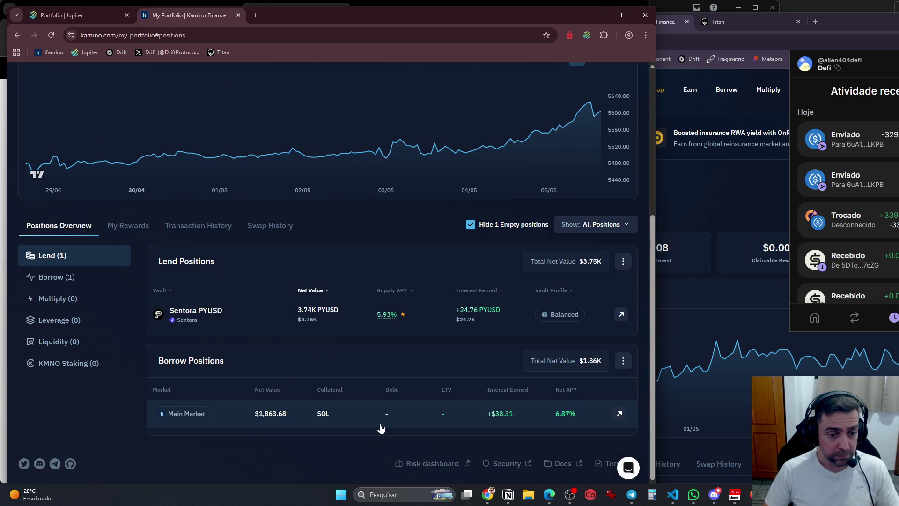
{"action": "left_click", "coordinate": [439, 416]}
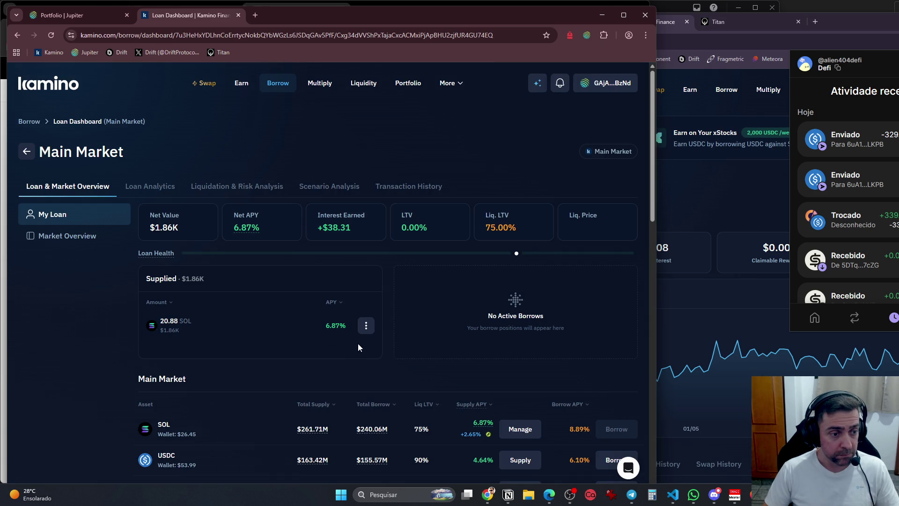
- View the pasted setup-instructions screenshot link in a new page, then close it
{"action": "key", "text": "ctrl+t"}
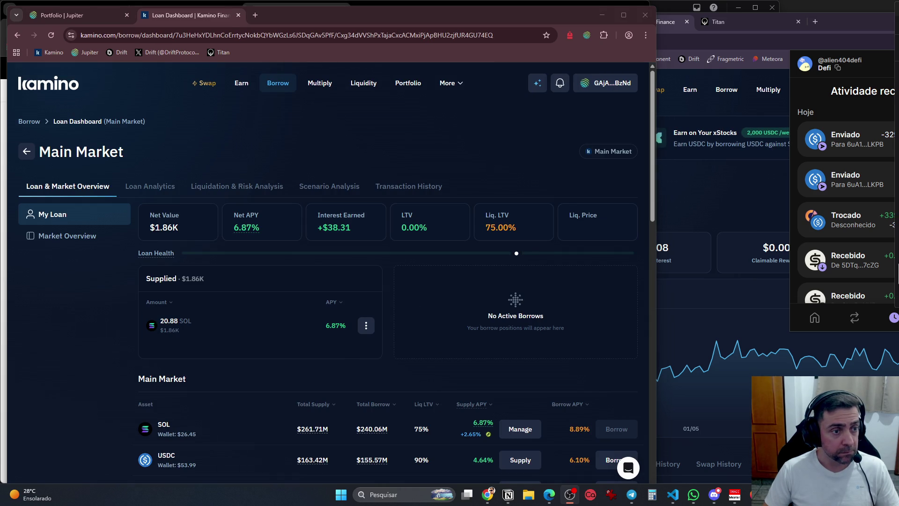
{"action": "key", "text": "ctrl+v"}
{"action": "key", "text": "Return"}
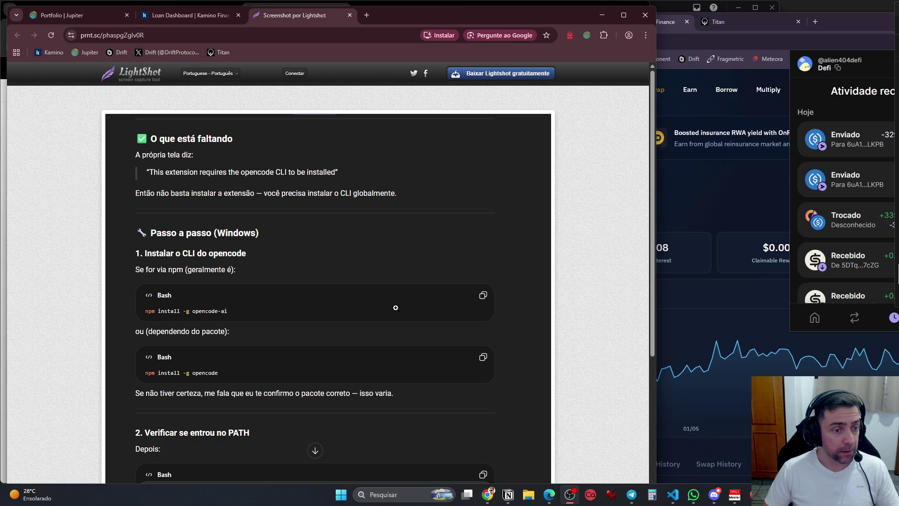
{"action": "left_click", "coordinate": [396, 307]}
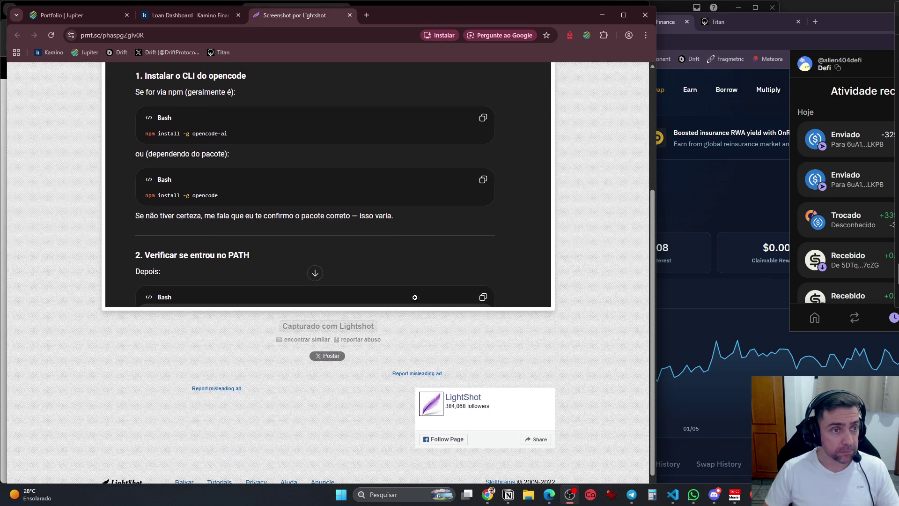
{"action": "left_click", "coordinate": [415, 298]}
{"action": "key", "text": "ctrl+w"}
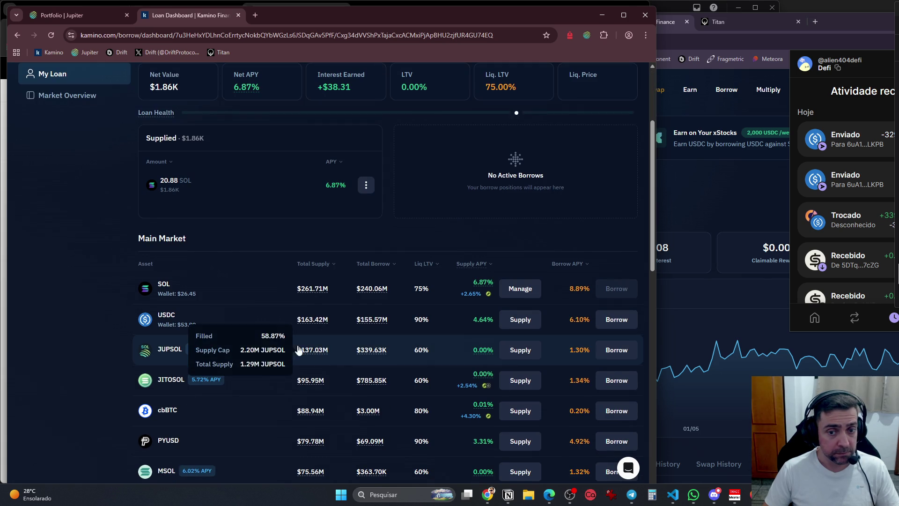
- Return to the overview of all positions, listing the Sentora PYUSD lend
{"action": "scroll", "coordinate": [285, 309], "scroll_direction": "up", "scroll_amount": 3}
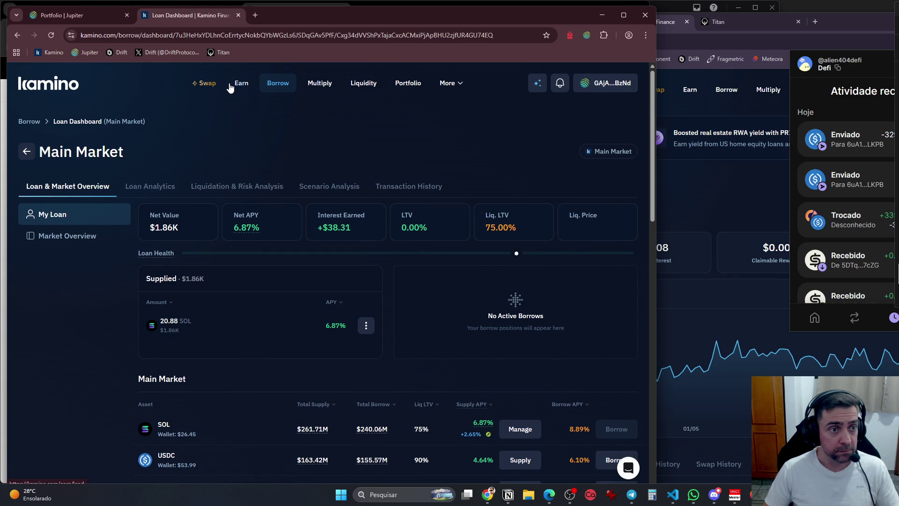
{"action": "left_click", "coordinate": [394, 92]}
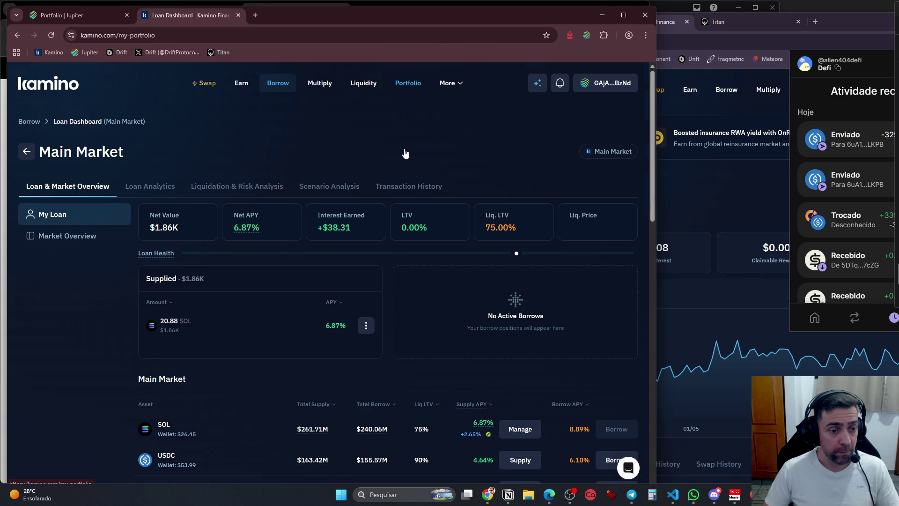
{"action": "scroll", "coordinate": [475, 204], "scroll_direction": "down", "scroll_amount": 5}
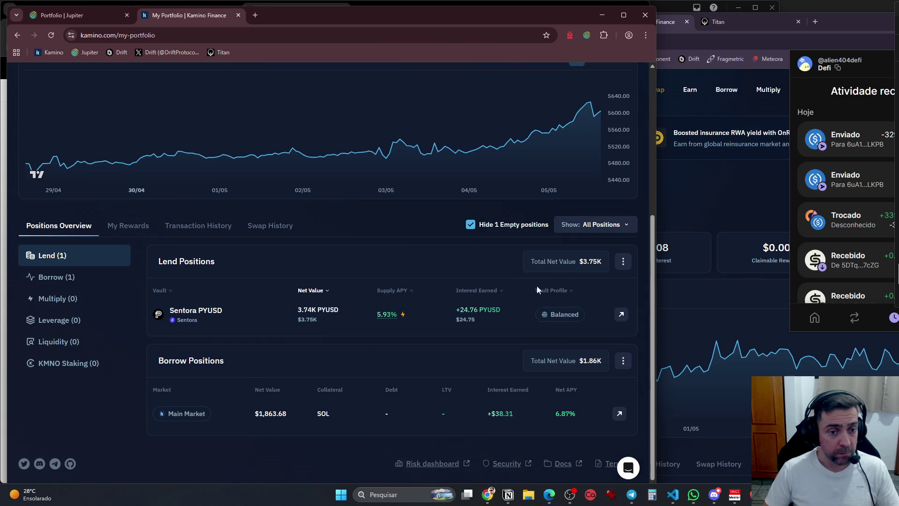
- Open the Sentora PYUSD vault and attempt to withdraw the maximum 3,749.652789 PYUSD
{"action": "left_click", "coordinate": [602, 320]}
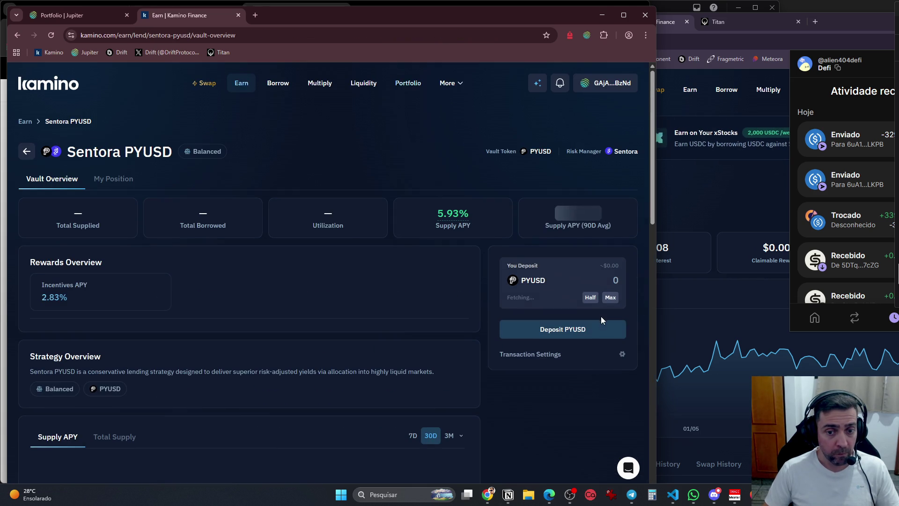
{"action": "left_click", "coordinate": [591, 264]}
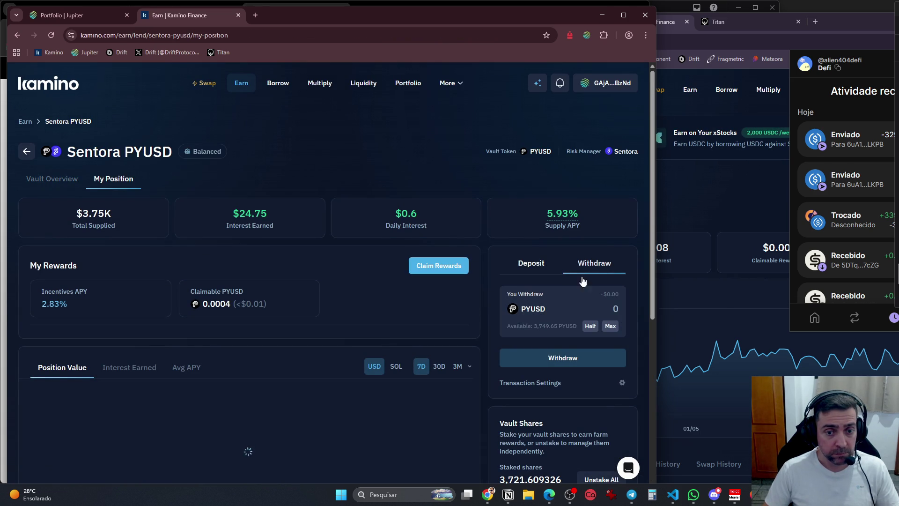
{"action": "left_click", "coordinate": [610, 326]}
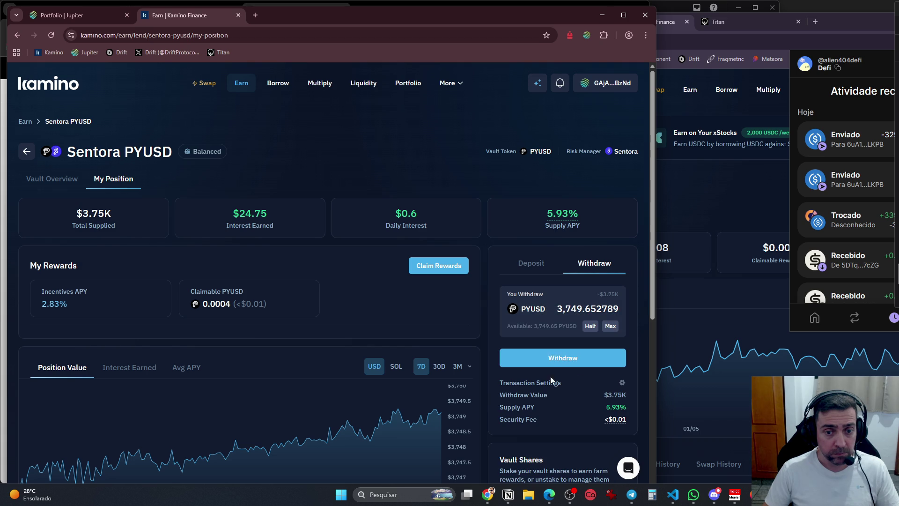
{"action": "left_click", "coordinate": [579, 360]}
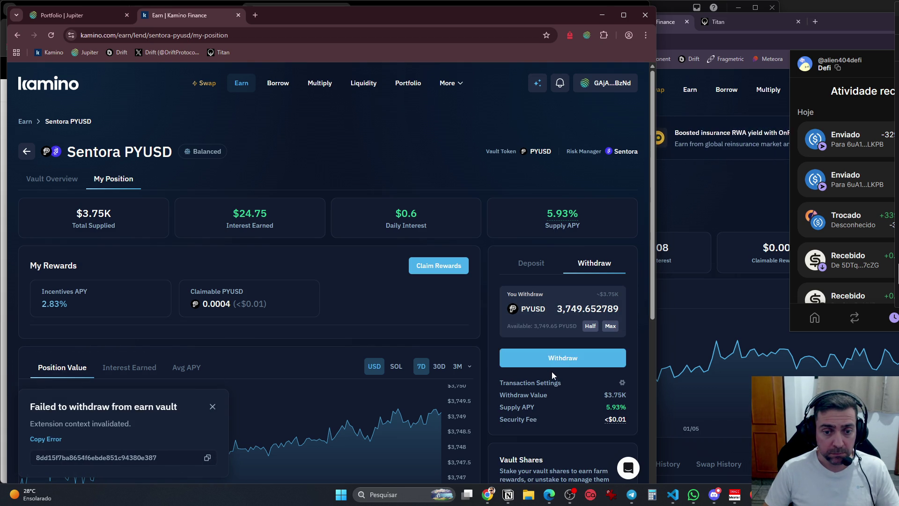
- Disconnect and reconnect the wallet, then retry the full PYUSD withdrawal
{"action": "left_click", "coordinate": [608, 83]}
{"action": "left_click", "coordinate": [617, 85]}
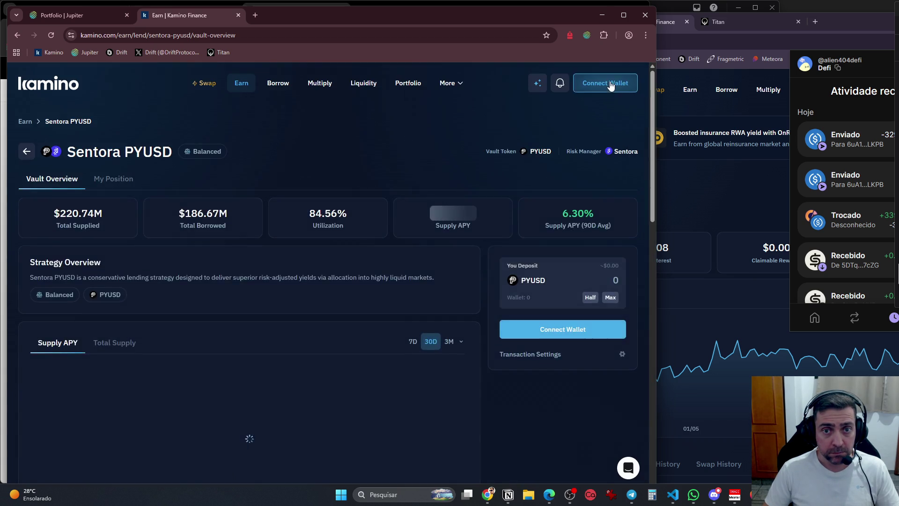
{"action": "left_click", "coordinate": [604, 83]}
{"action": "left_click", "coordinate": [542, 305]}
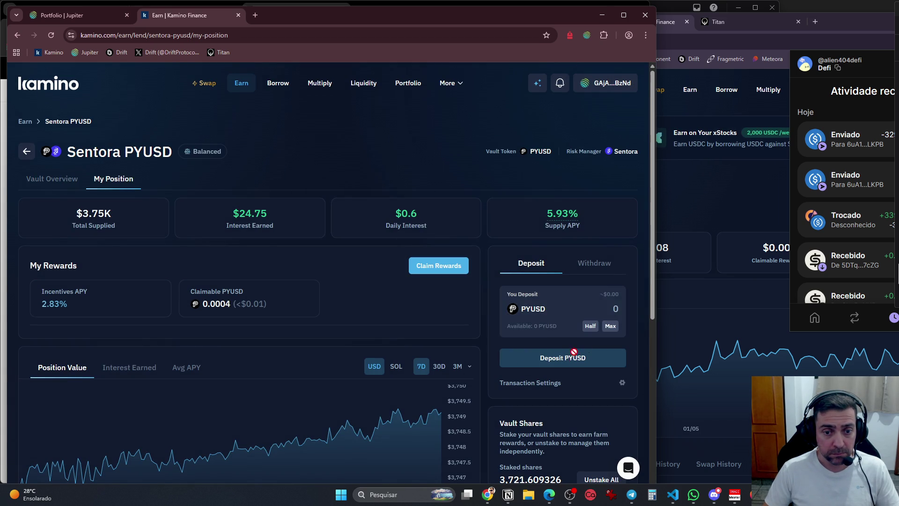
{"action": "left_click", "coordinate": [593, 263]}
{"action": "left_click", "coordinate": [610, 326]}
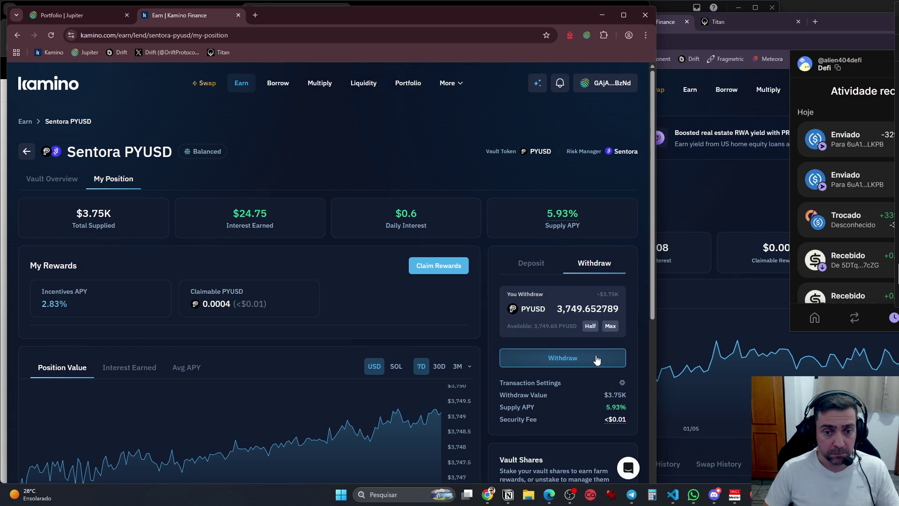
{"action": "left_click", "coordinate": [557, 359]}
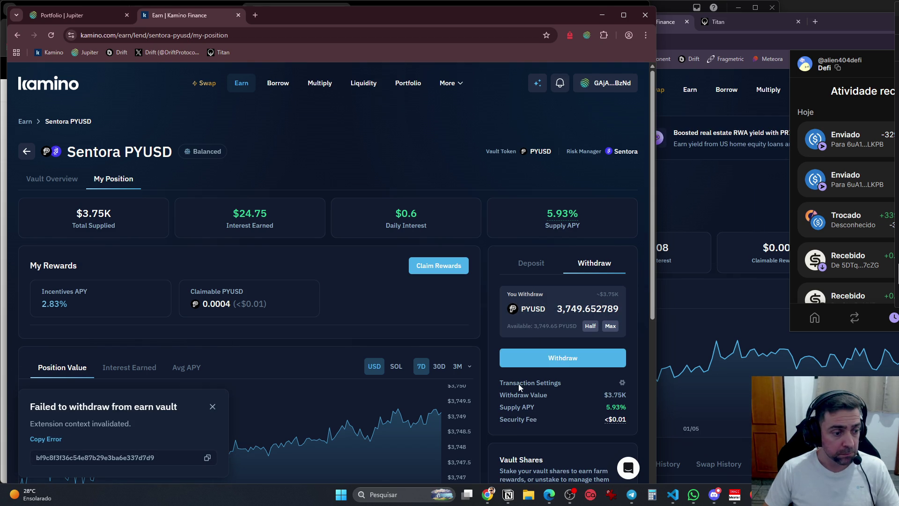
- Disconnect the wallet from Kamino and unlock the Backpack extension with its password
{"action": "left_click", "coordinate": [607, 326]}
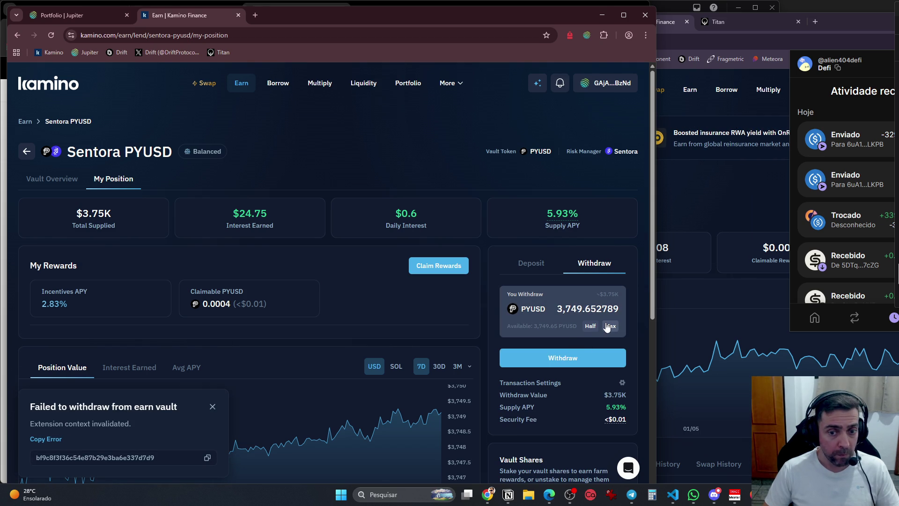
{"action": "left_click", "coordinate": [604, 83]}
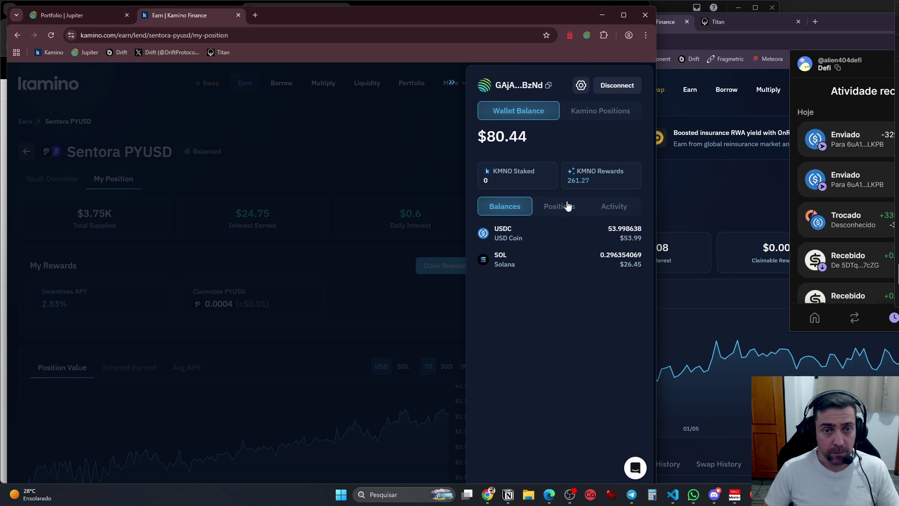
{"action": "left_click", "coordinate": [607, 88]}
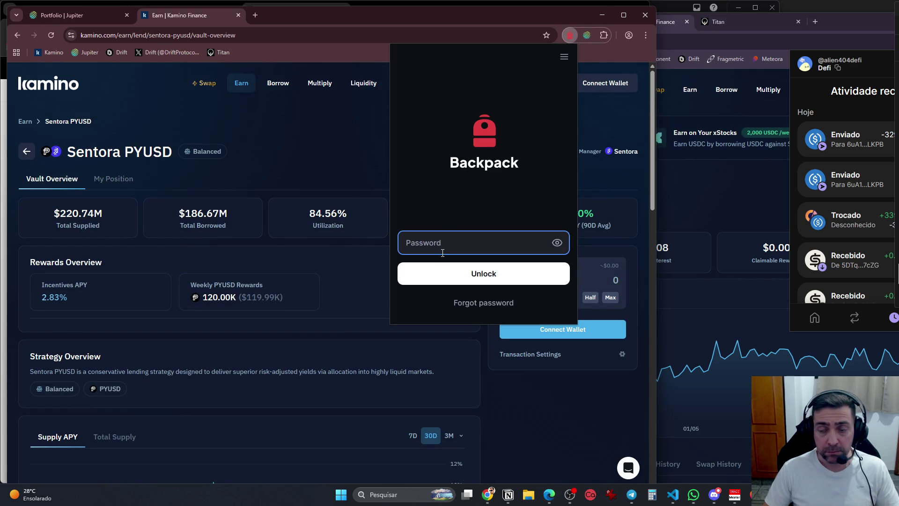
{"action": "type", "text": "••••••••••"}
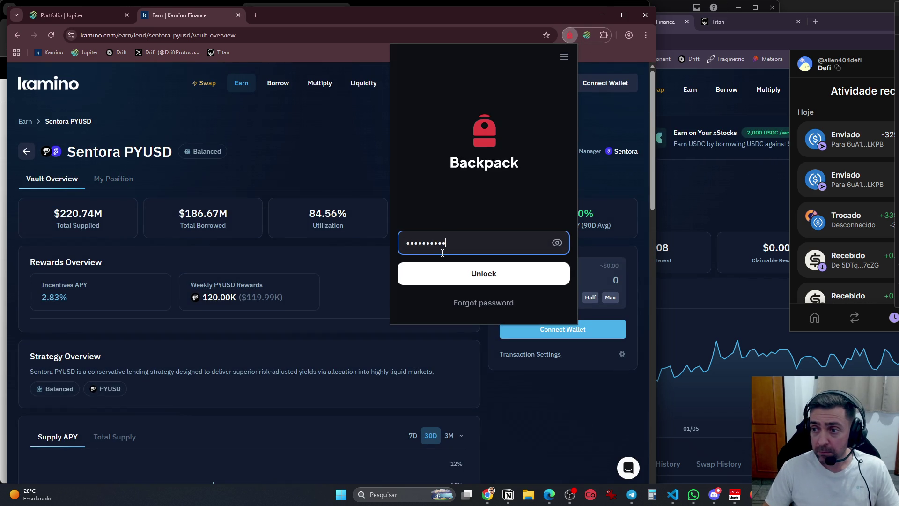
{"action": "key", "text": "Return"}
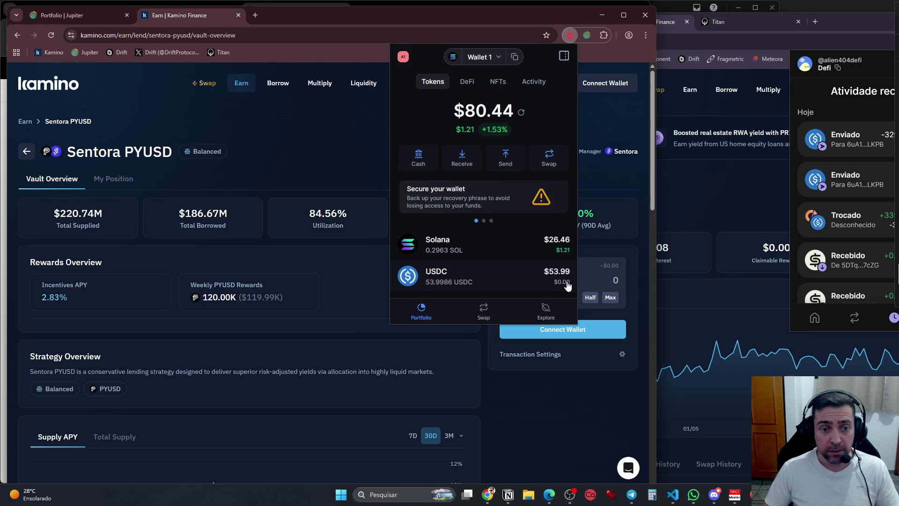
- Look over Backpack's hidden tokens, then close the wallet extension
{"action": "scroll", "coordinate": [548, 280], "scroll_direction": "down", "scroll_amount": 1}
{"action": "left_click", "coordinate": [523, 284]}
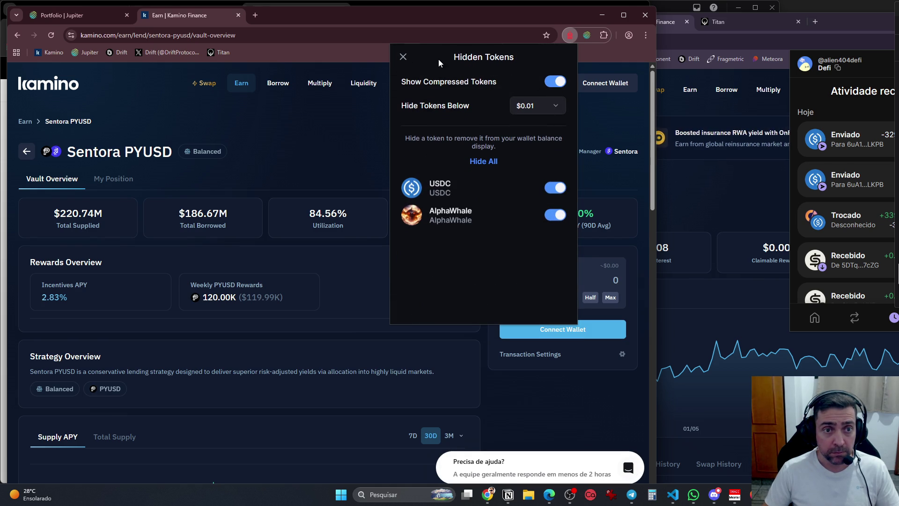
{"action": "left_click", "coordinate": [402, 58]}
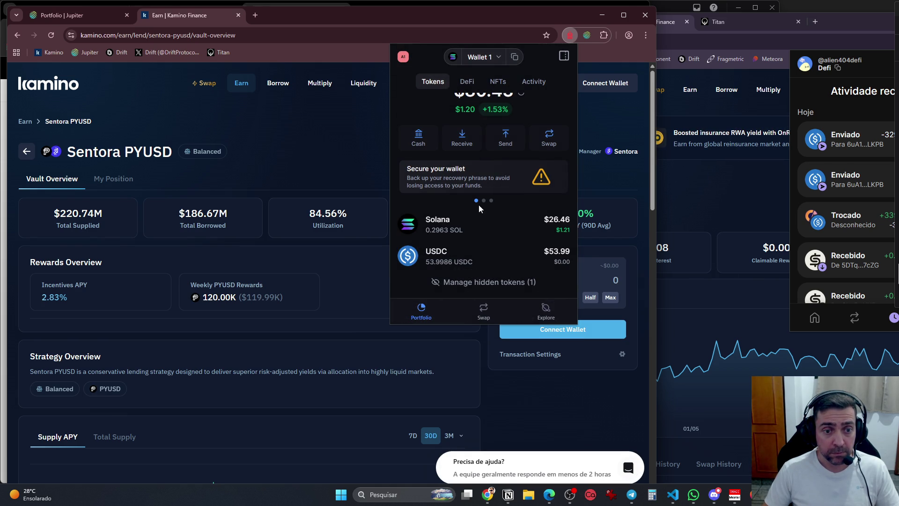
{"action": "left_click", "coordinate": [625, 252]}
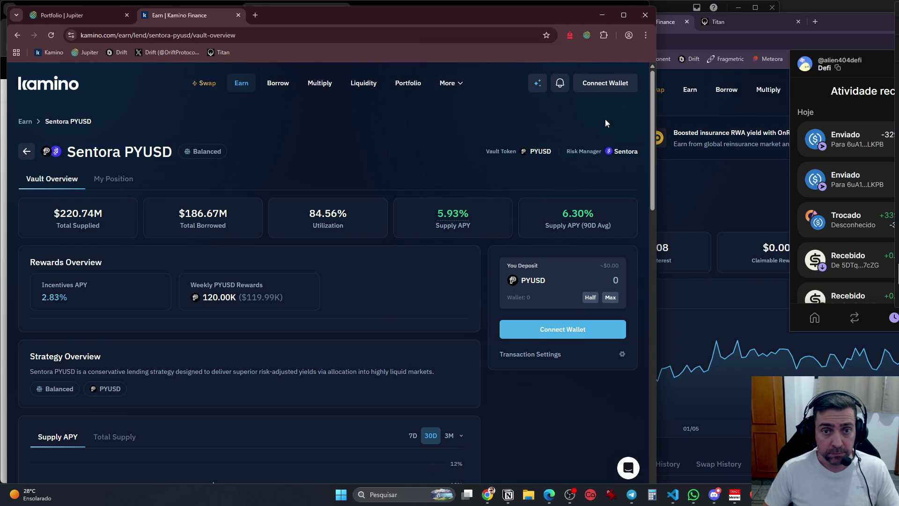
- Start connecting a wallet to Kamino and choose Backpack from the full list
{"action": "left_click", "coordinate": [600, 89]}
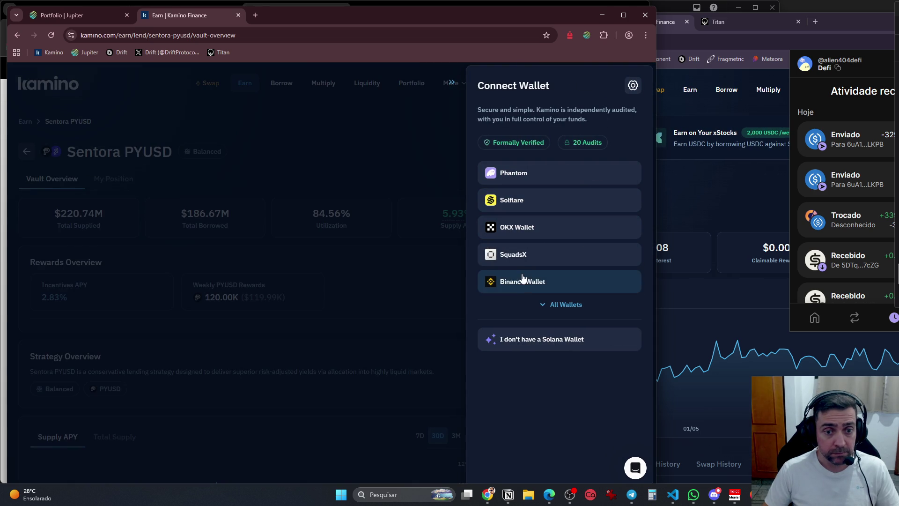
{"action": "left_click", "coordinate": [545, 304]}
{"action": "left_click", "coordinate": [548, 333]}
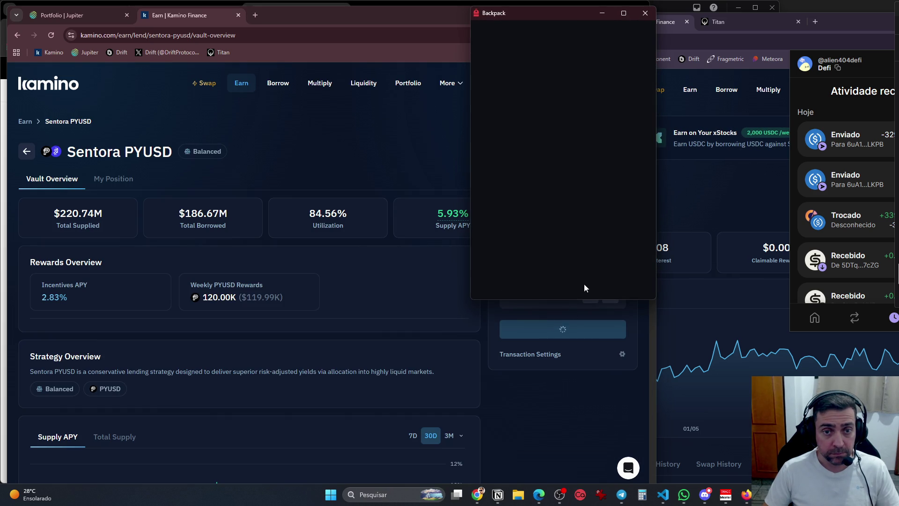
- Approve the Backpack connection and withdraw the maximum 3,749.652789 PYUSD from the Sentora vault
{"action": "left_click", "coordinate": [618, 282]}
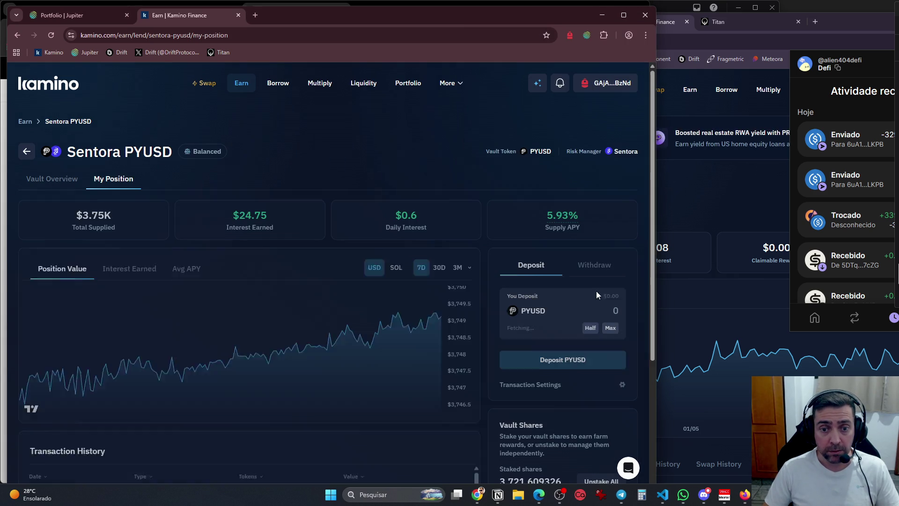
{"action": "left_click", "coordinate": [595, 263]}
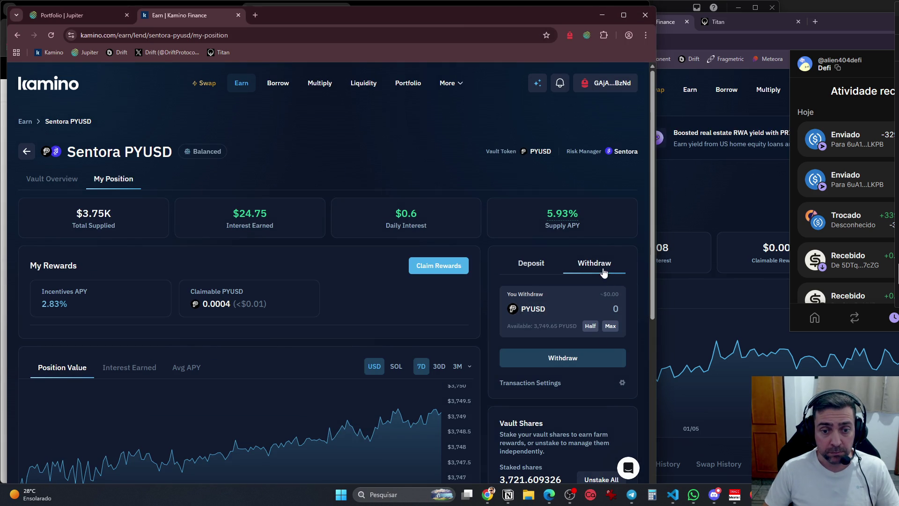
{"action": "left_click", "coordinate": [610, 325]}
{"action": "left_click", "coordinate": [602, 359]}
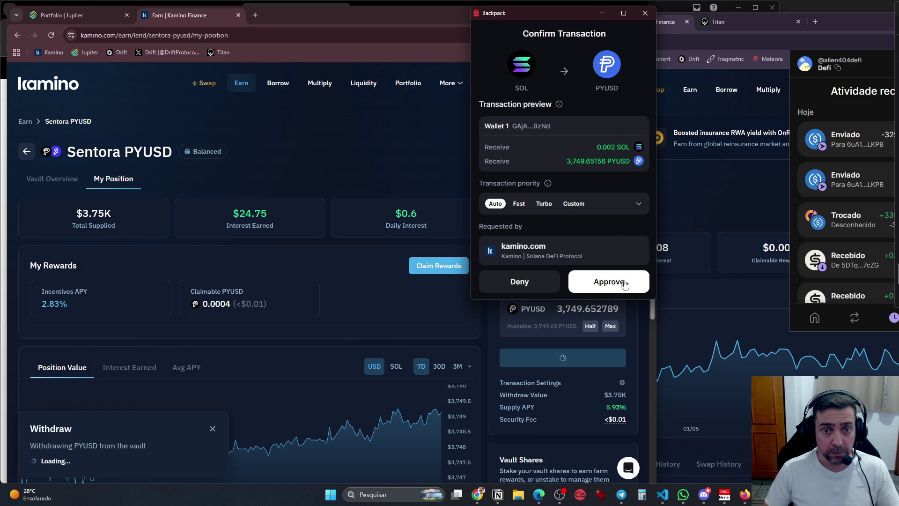
{"action": "left_click", "coordinate": [624, 283]}
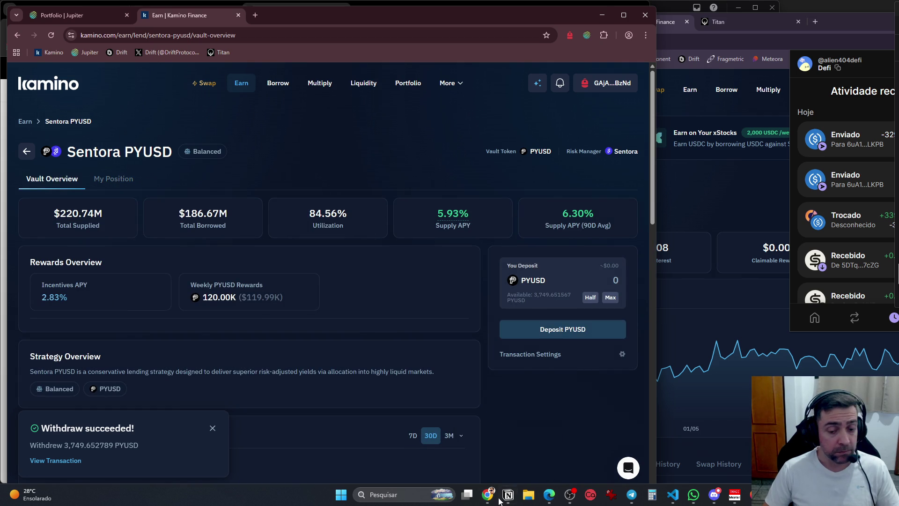
{"action": "left_click", "coordinate": [554, 497]}
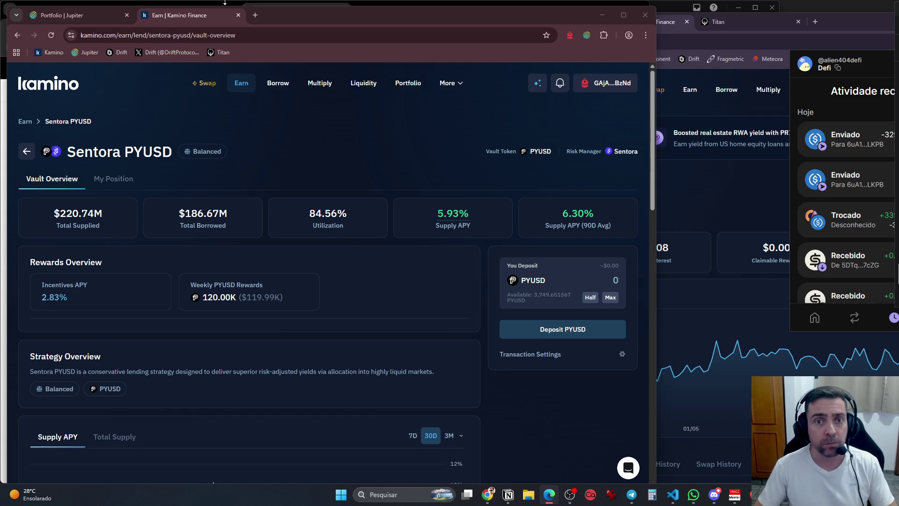
- Set up a Jupiter Wallet swap selling the entire PYUSD balance for USDC
{"action": "left_click", "coordinate": [587, 35]}
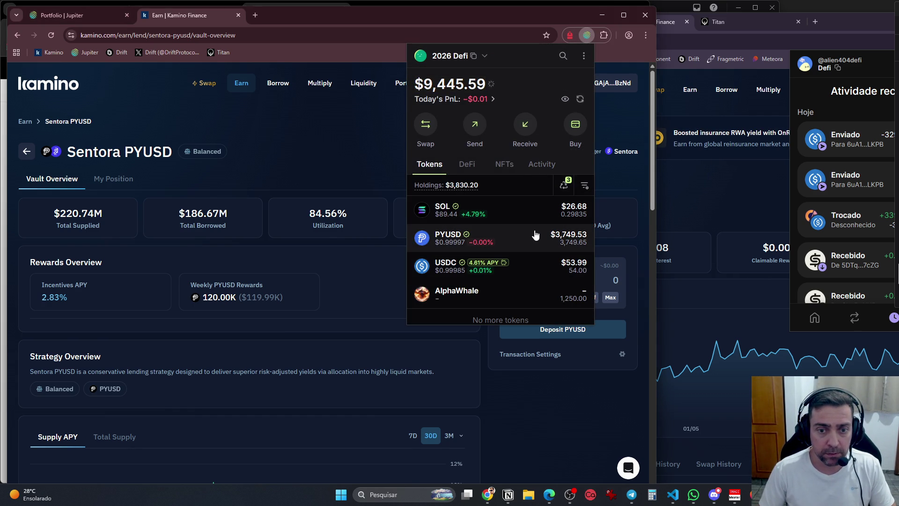
{"action": "left_click", "coordinate": [534, 236]}
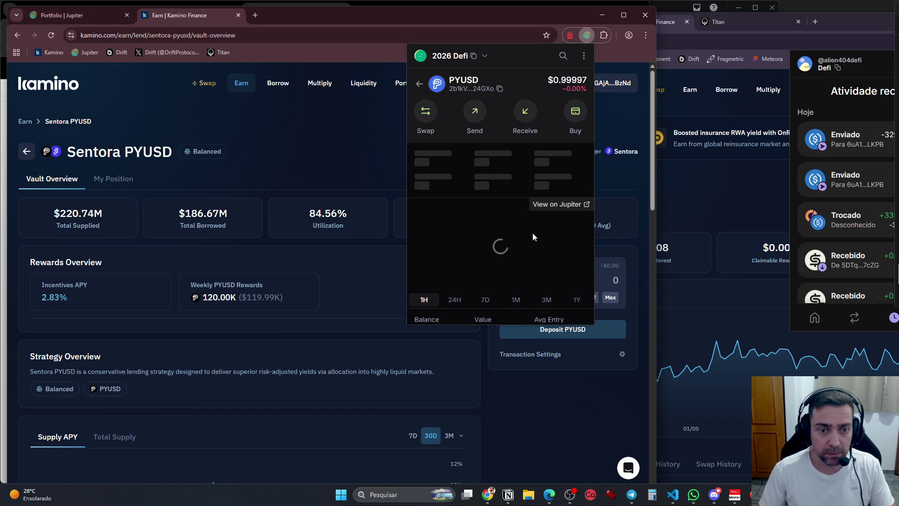
{"action": "left_click", "coordinate": [426, 113]}
{"action": "left_click", "coordinate": [500, 154]}
{"action": "left_click", "coordinate": [451, 193]}
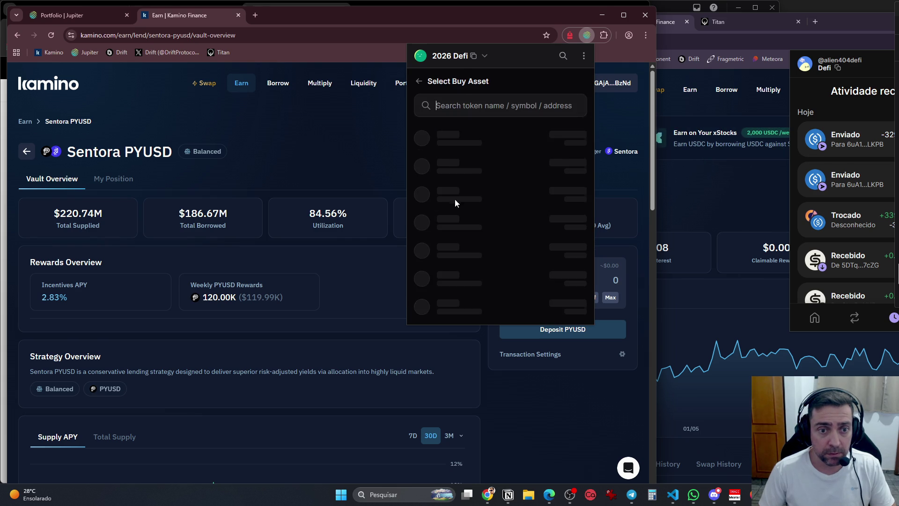
{"action": "left_click", "coordinate": [481, 168]}
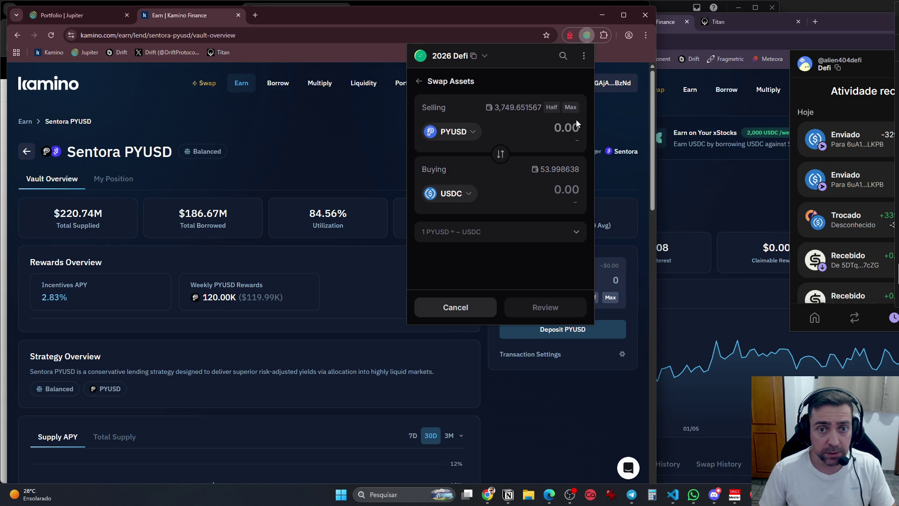
{"action": "left_click", "coordinate": [570, 107]}
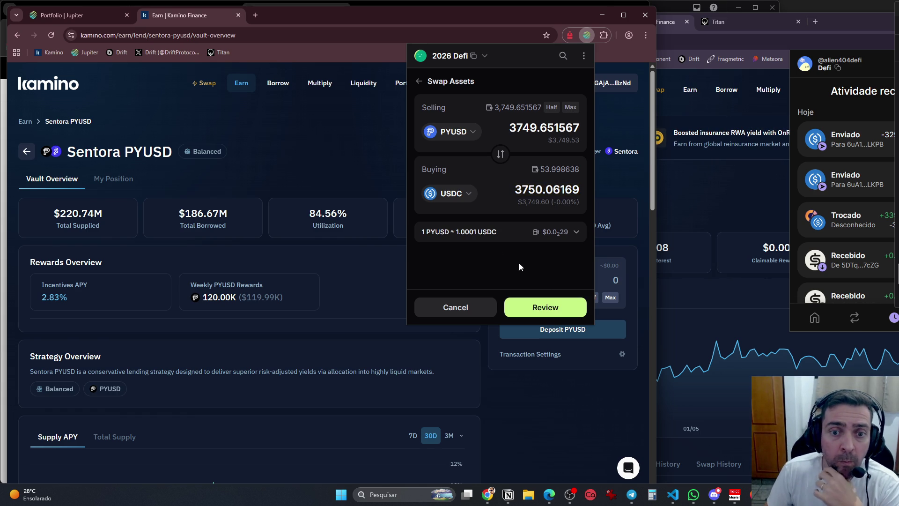
- Execute the 3,749.651567 PYUSD to 3,750.06169 USDC swap and return to the balances view
{"action": "left_click", "coordinate": [564, 312]}
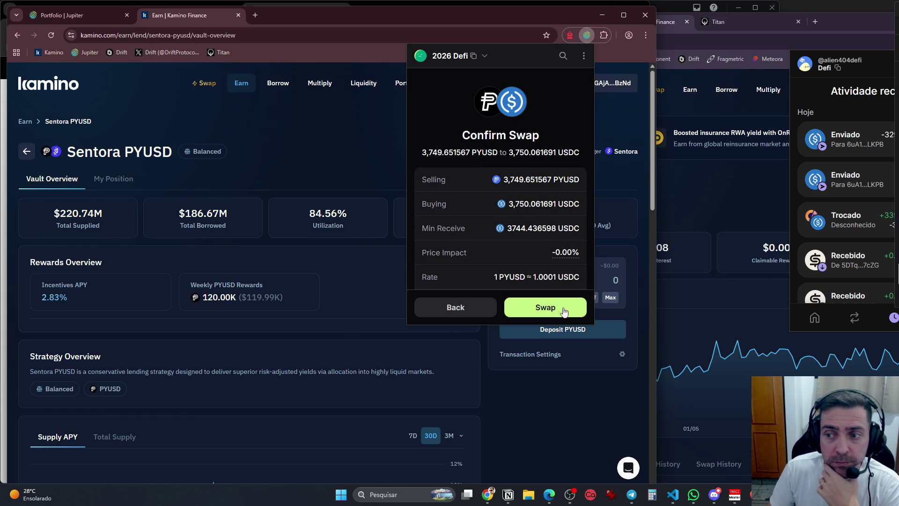
{"action": "left_click", "coordinate": [564, 311]}
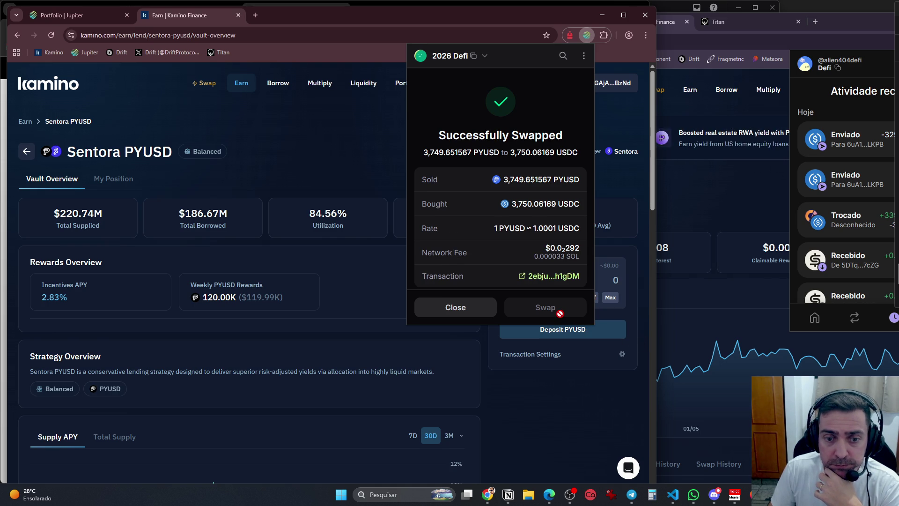
{"action": "scroll", "coordinate": [548, 260], "scroll_direction": "down", "scroll_amount": 1}
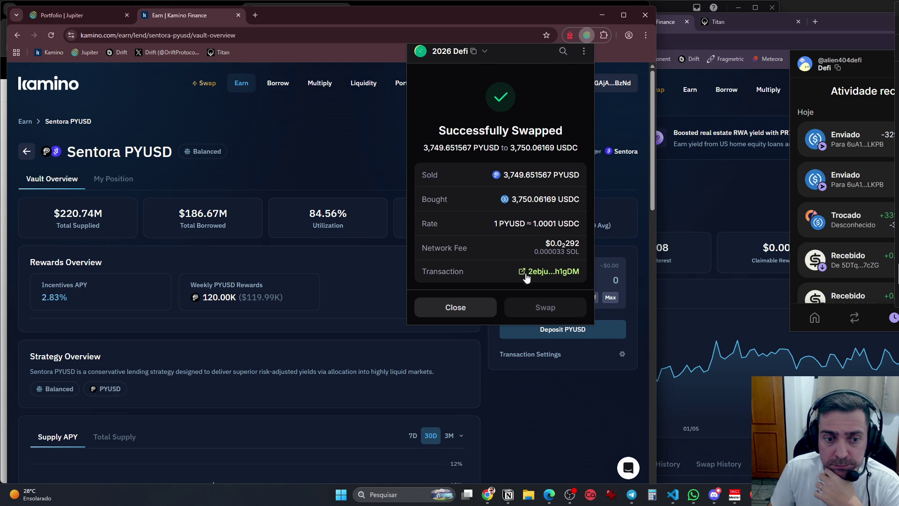
{"action": "left_click", "coordinate": [465, 314]}
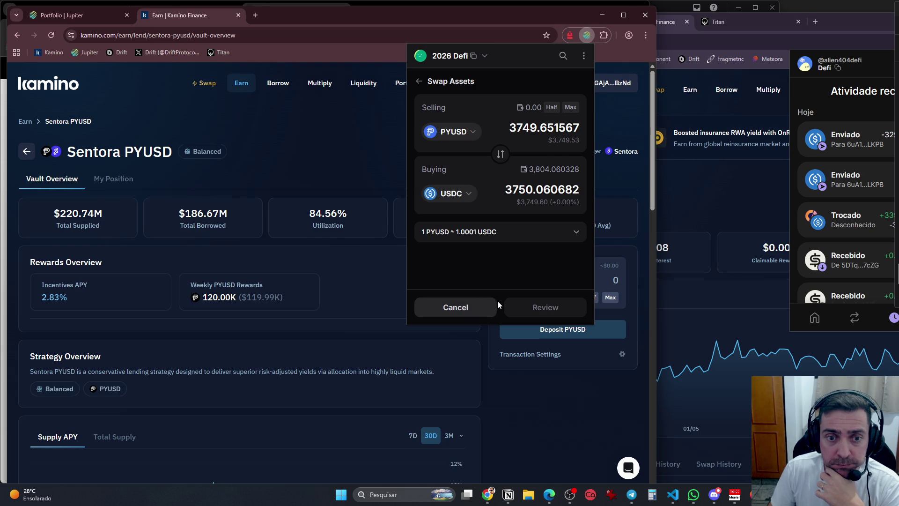
{"action": "left_click", "coordinate": [586, 36]}
{"action": "left_click", "coordinate": [585, 36]}
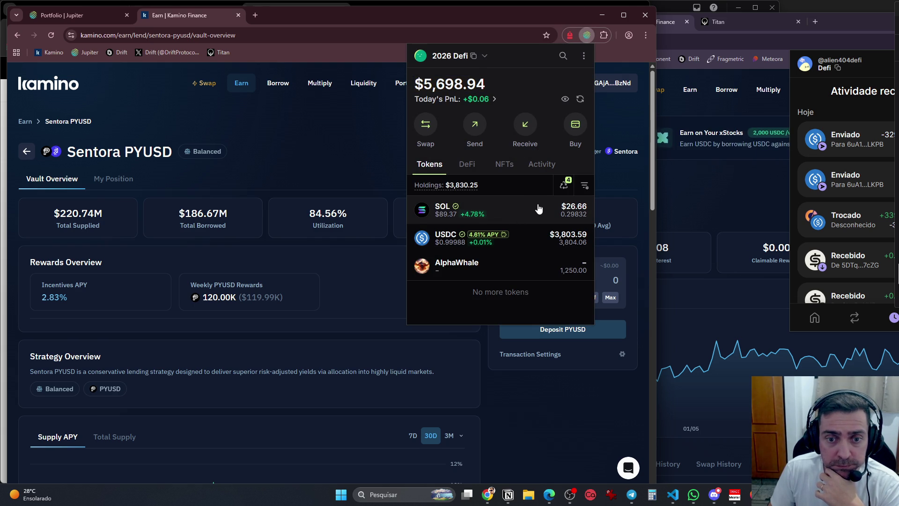
- Copy OKX's USDC Solana deposit address, then bring up Notion's DEFI tracking table
{"action": "left_click_drag", "start_coordinate": [492, 13], "coordinate": [898, 97]}
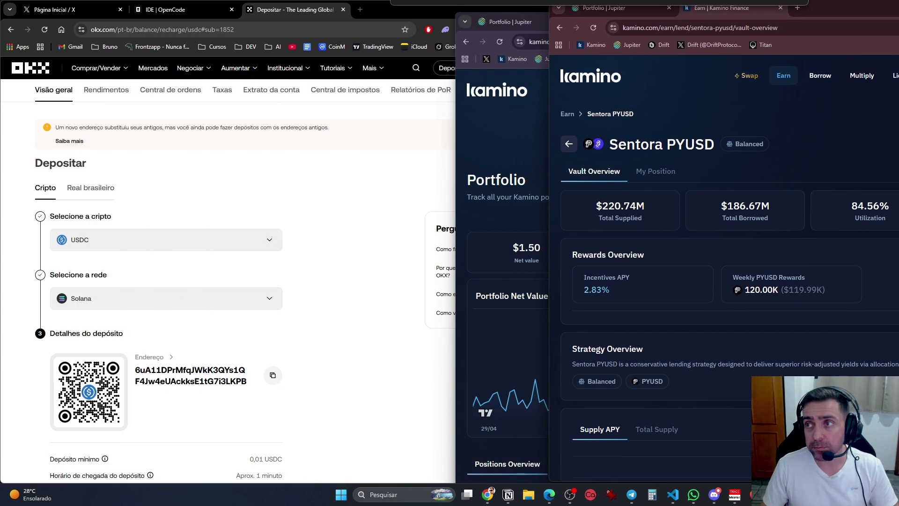
{"action": "left_click", "coordinate": [273, 375]}
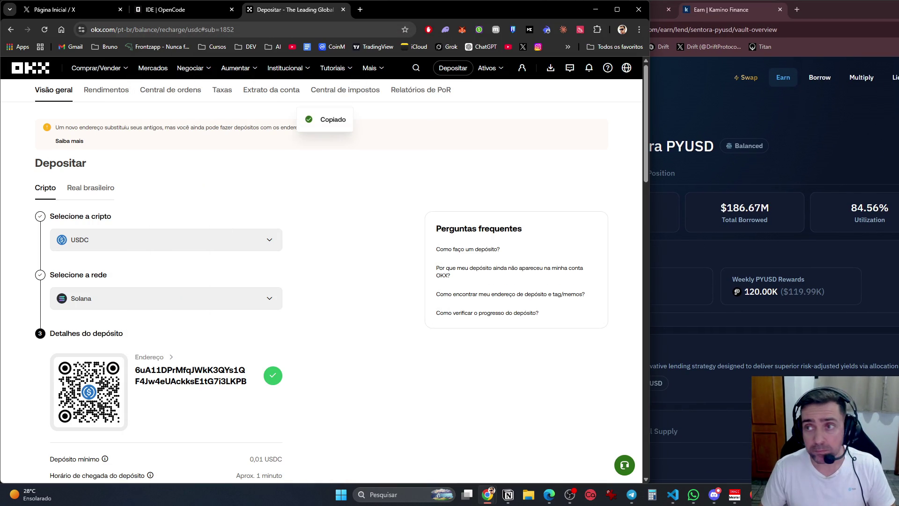
{"action": "key", "text": "alt+Tab"}
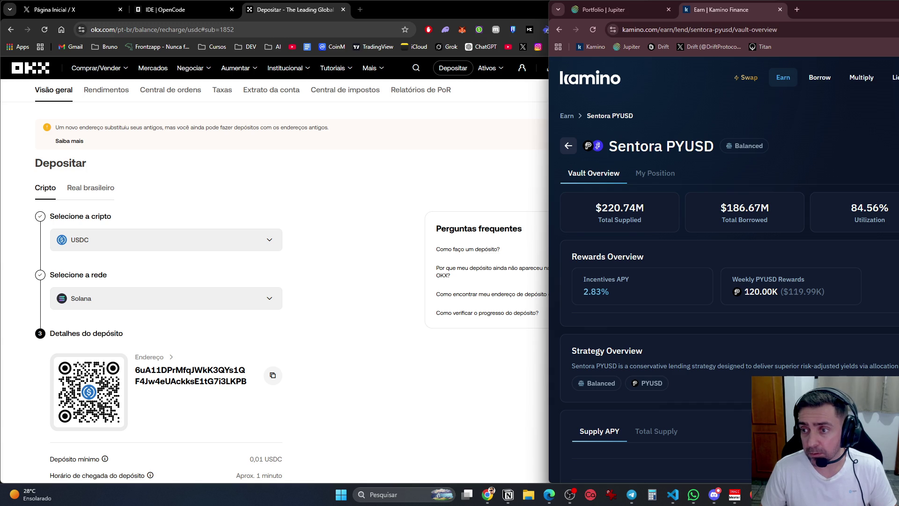
{"action": "key", "text": "alt+Tab"}
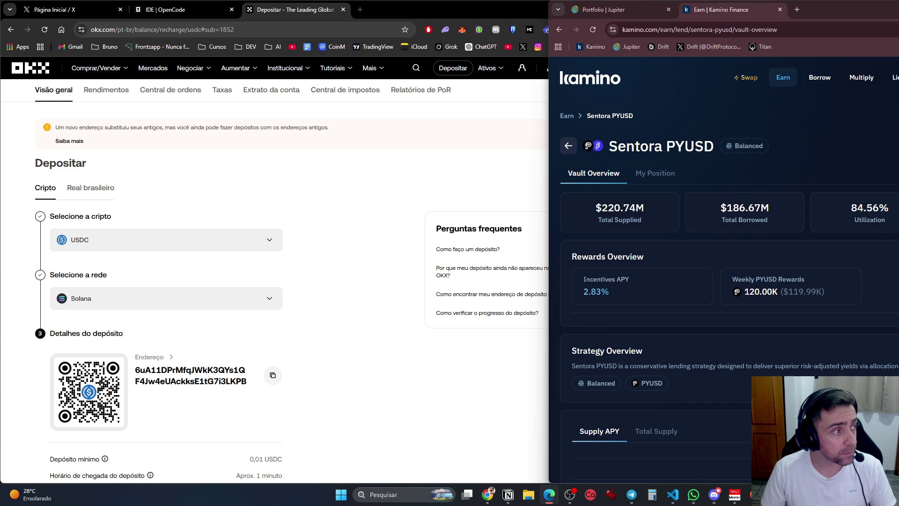
{"action": "key", "text": "alt+Tab"}
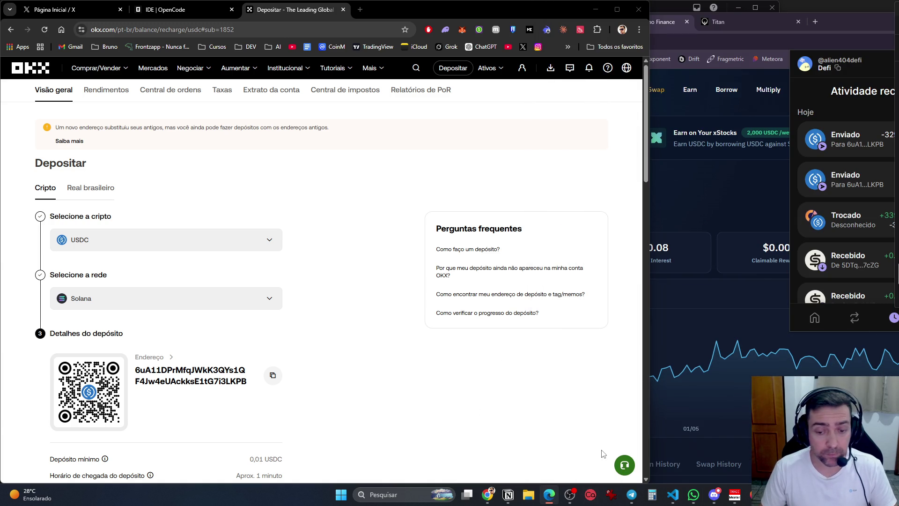
{"action": "left_click", "coordinate": [508, 494]}
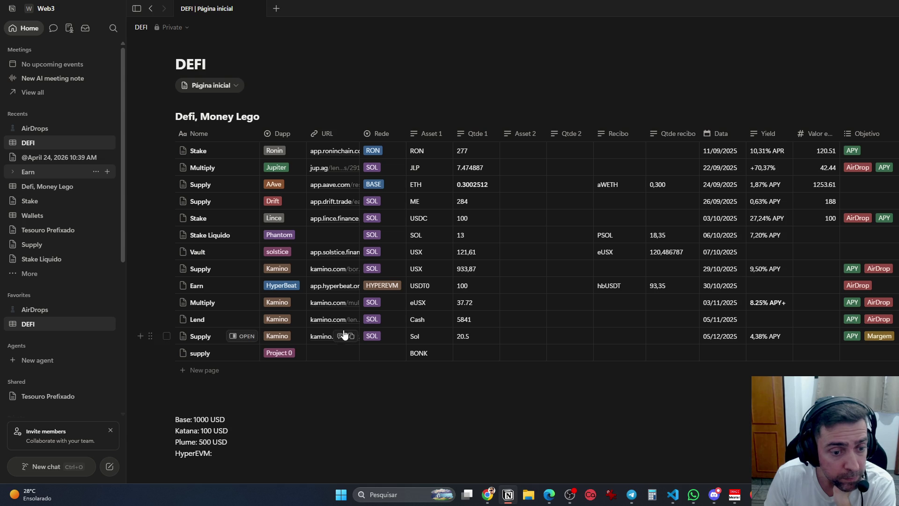
- Select the Kamino SOL Supply row in Notion and open it in a side peek
{"action": "left_click", "coordinate": [251, 342]}
{"action": "key", "text": "Escape"}
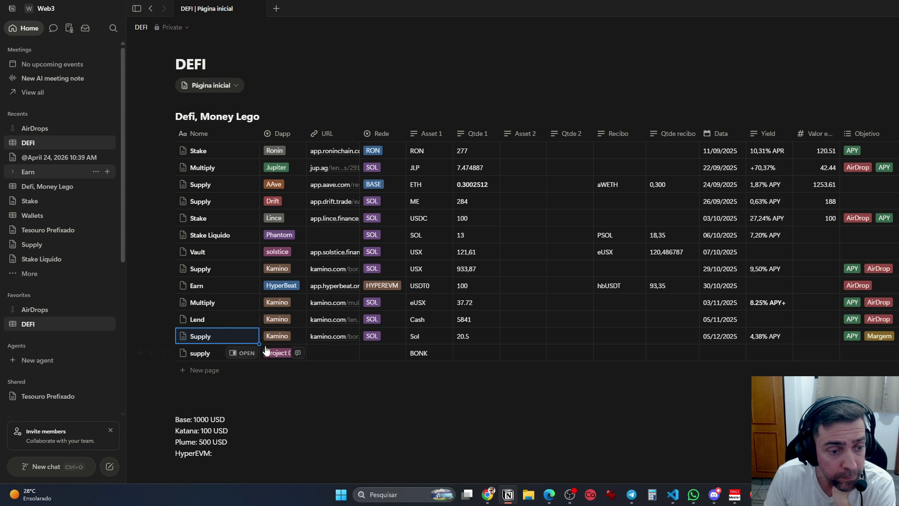
{"action": "left_click", "coordinate": [245, 336]}
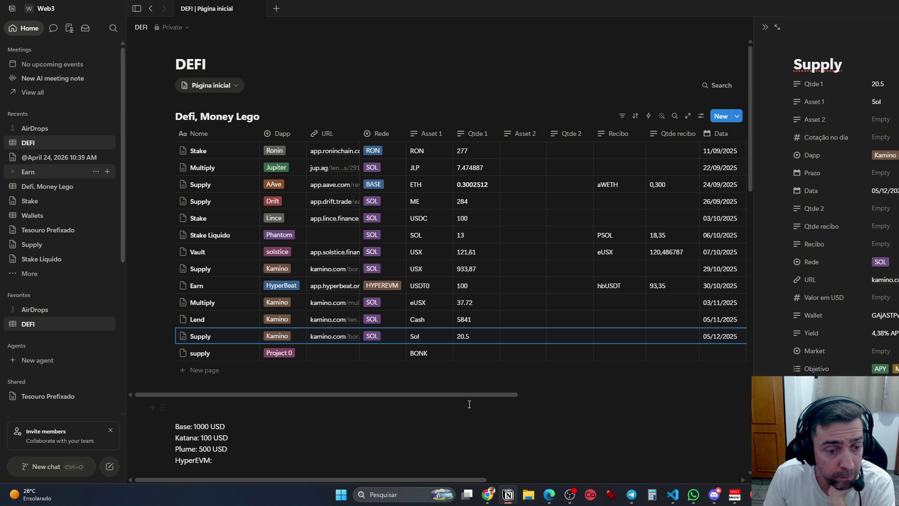
- Check the withdraw form for the 20.88 SOL supplied in Kamino's SOL Reserve, then minimize the browser
{"action": "left_click", "coordinate": [323, 337]}
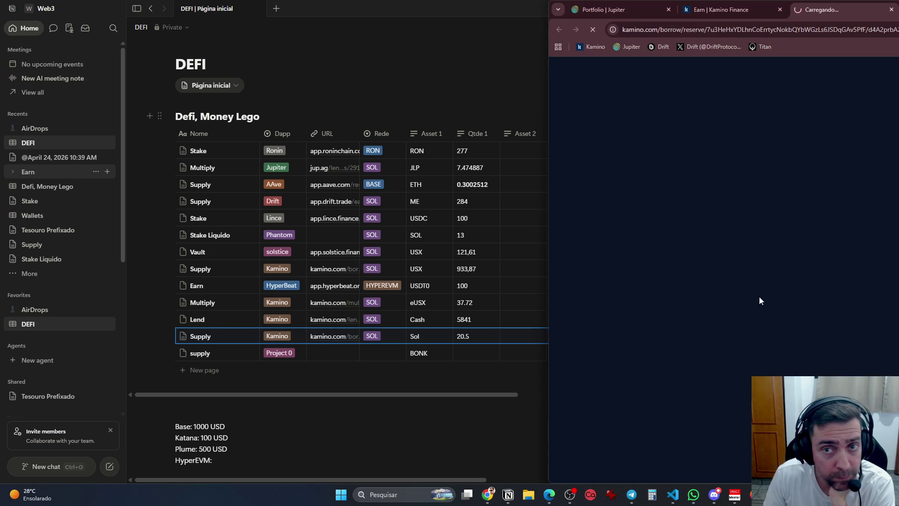
{"action": "mouse_move", "coordinate": [861, 11]}
{"action": "left_mouse_down"}
{"action": "mouse_move", "coordinate": [788, 38]}
{"action": "mouse_move", "coordinate": [445, 35]}
{"action": "mouse_move", "coordinate": [551, 15]}
{"action": "left_mouse_up"}
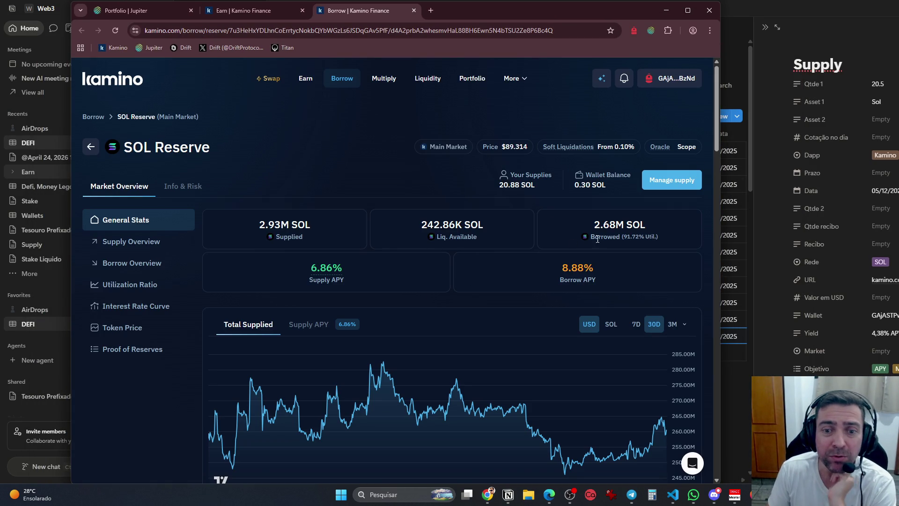
{"action": "left_click", "coordinate": [664, 181]}
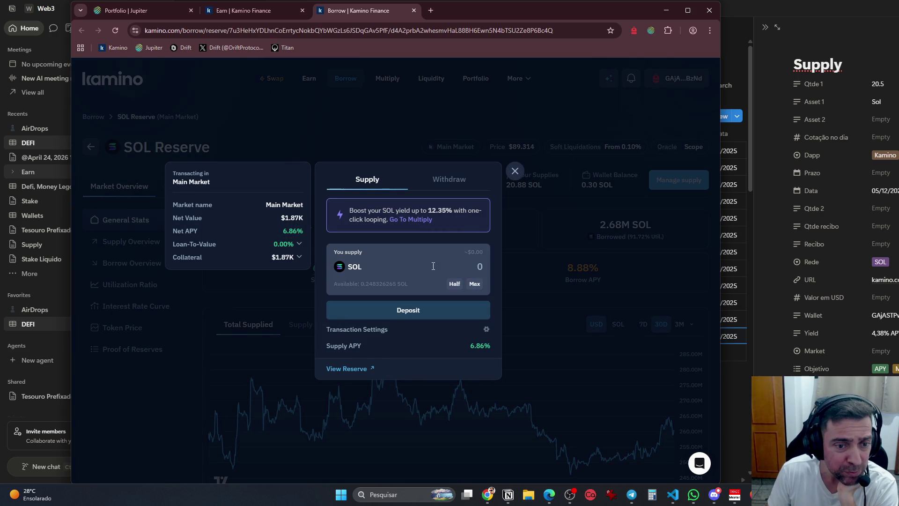
{"action": "left_click", "coordinate": [463, 189]}
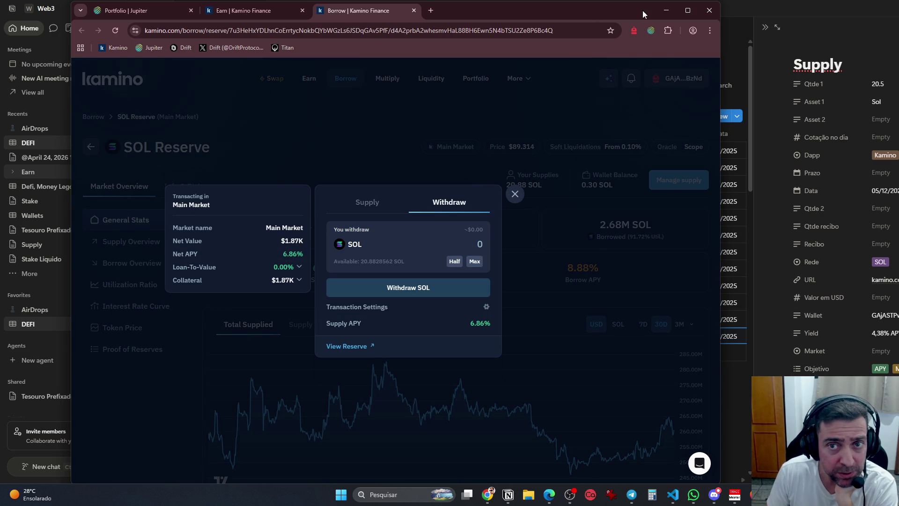
{"action": "left_click", "coordinate": [667, 17]}
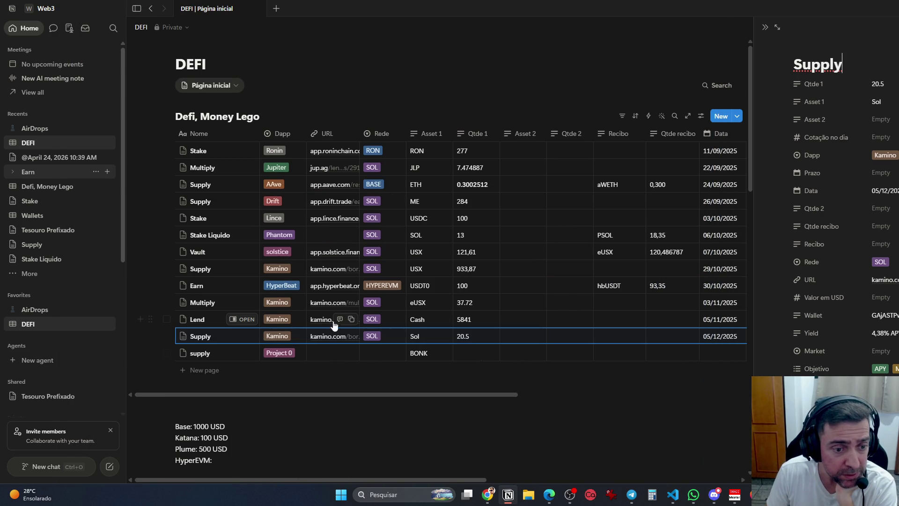
- Open the Lend entry's Kamino CASH Earn vault and compare My Position with Vault Overview
{"action": "left_click", "coordinate": [322, 320]}
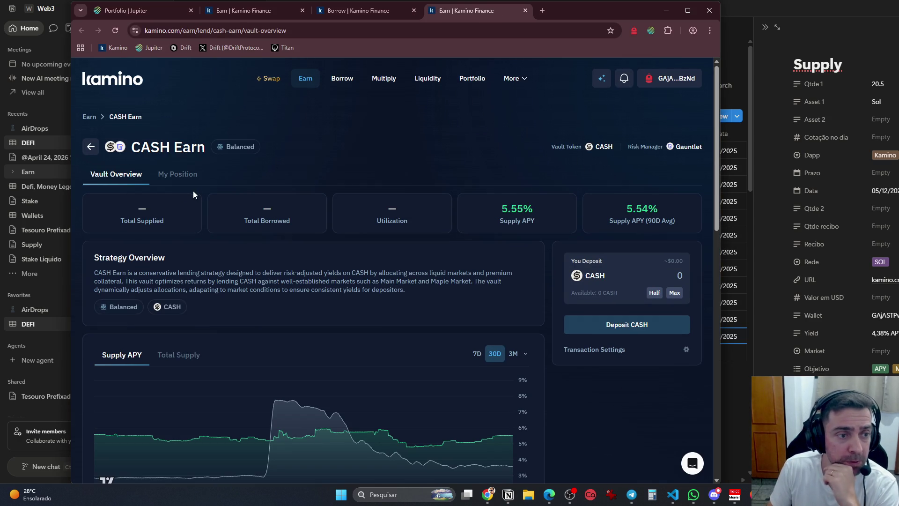
{"action": "left_click", "coordinate": [189, 177]}
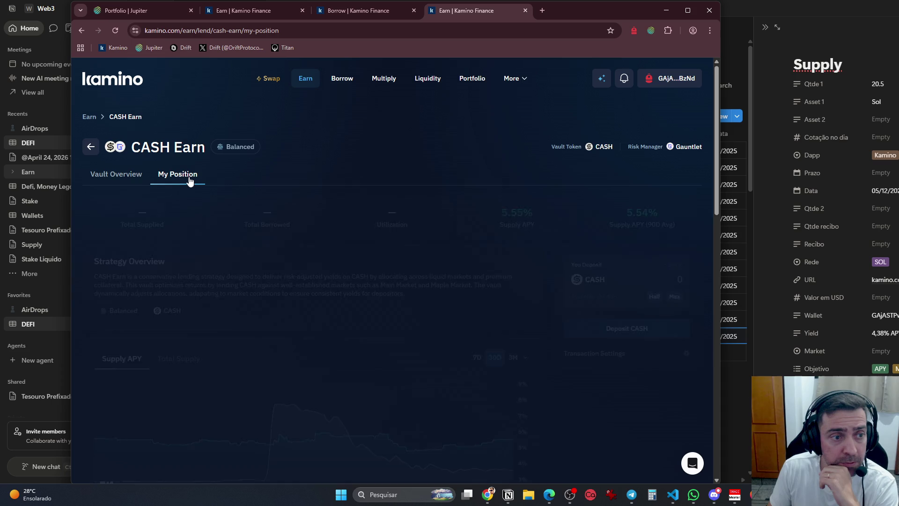
{"action": "left_click", "coordinate": [115, 178]}
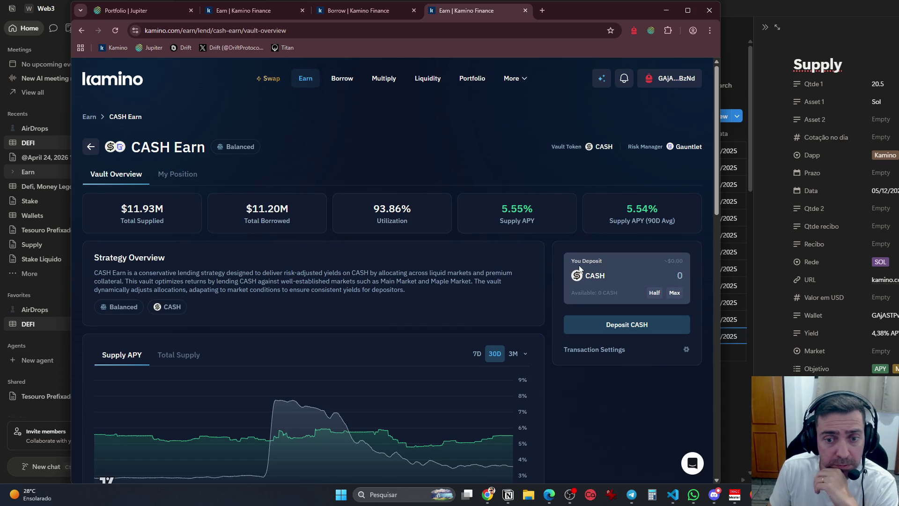
{"action": "left_click", "coordinate": [177, 173]}
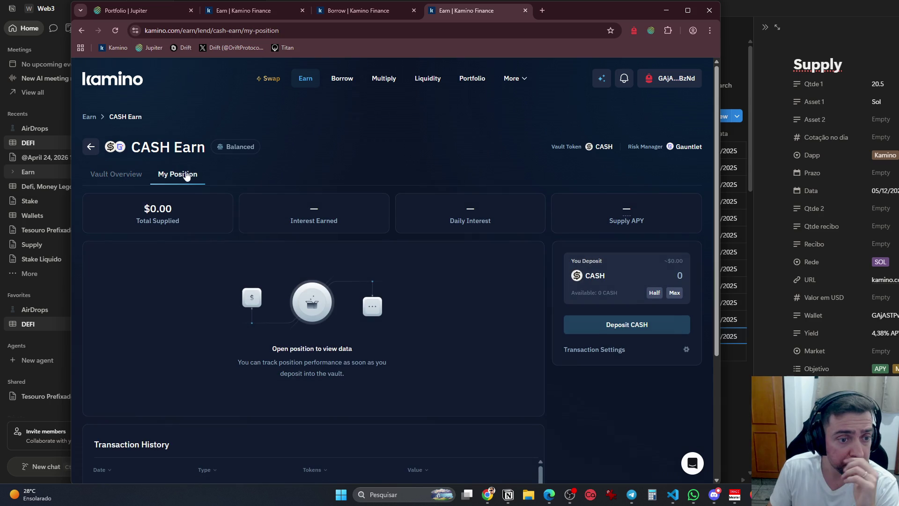
- Load the same CASH Earn page in the other wallet's window, confirm $0.00 supplied, then return to Notion
{"action": "left_click", "coordinate": [218, 31]}
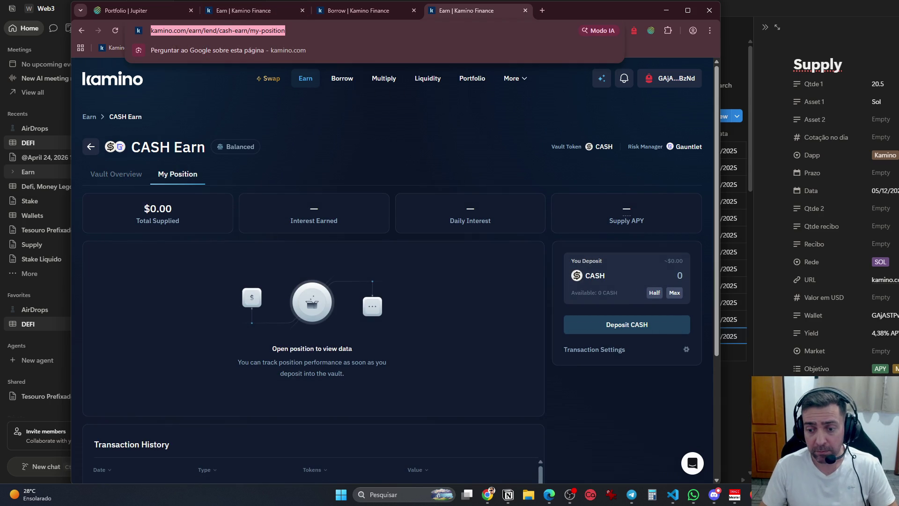
{"action": "key", "text": "alt+Tab"}
{"action": "left_click", "coordinate": [566, 42]}
{"action": "key", "text": "ctrl+v"}
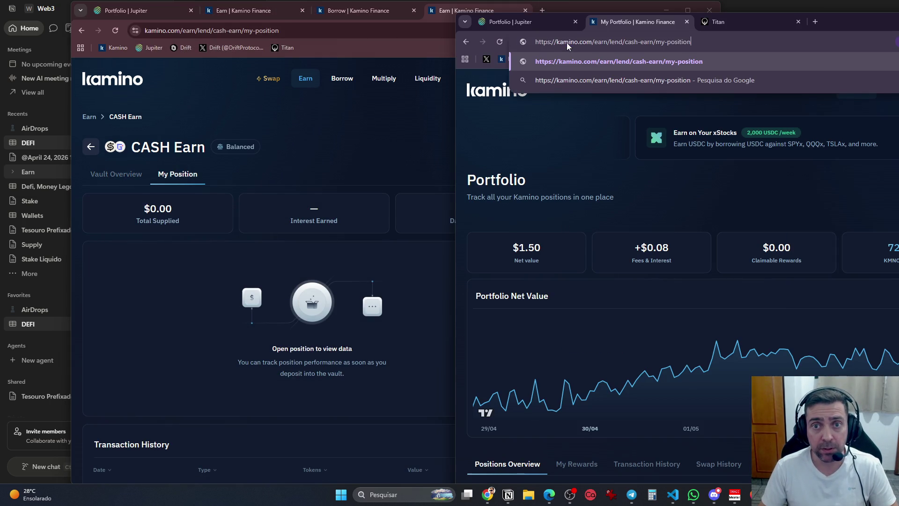
{"action": "key", "text": "Return"}
{"action": "mouse_move", "coordinate": [816, 17]}
{"action": "left_mouse_down"}
{"action": "mouse_move", "coordinate": [694, 26]}
{"action": "mouse_move", "coordinate": [432, 5]}
{"action": "left_mouse_up"}
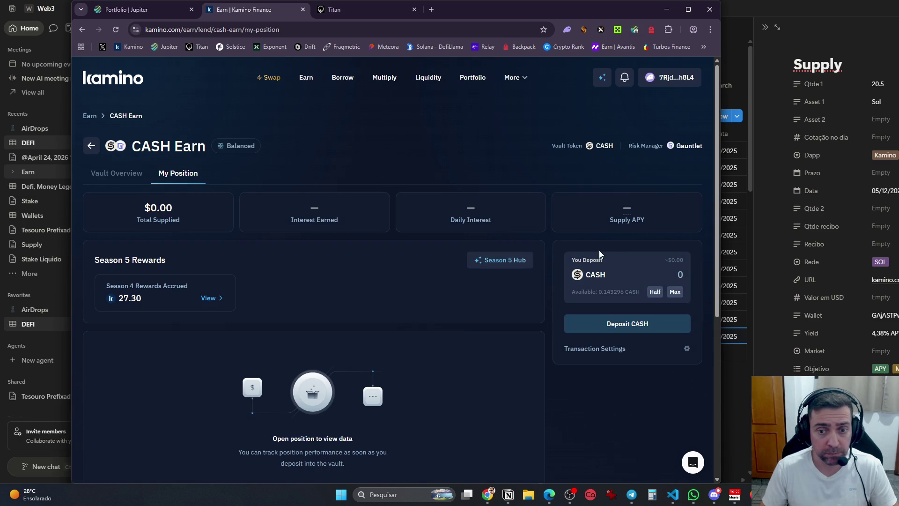
{"action": "left_click", "coordinate": [120, 174]}
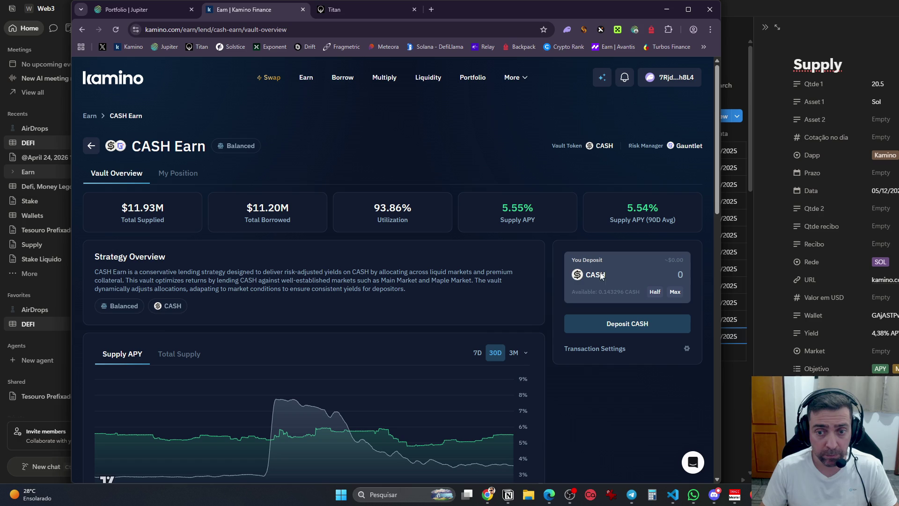
{"action": "left_click", "coordinate": [509, 496]}
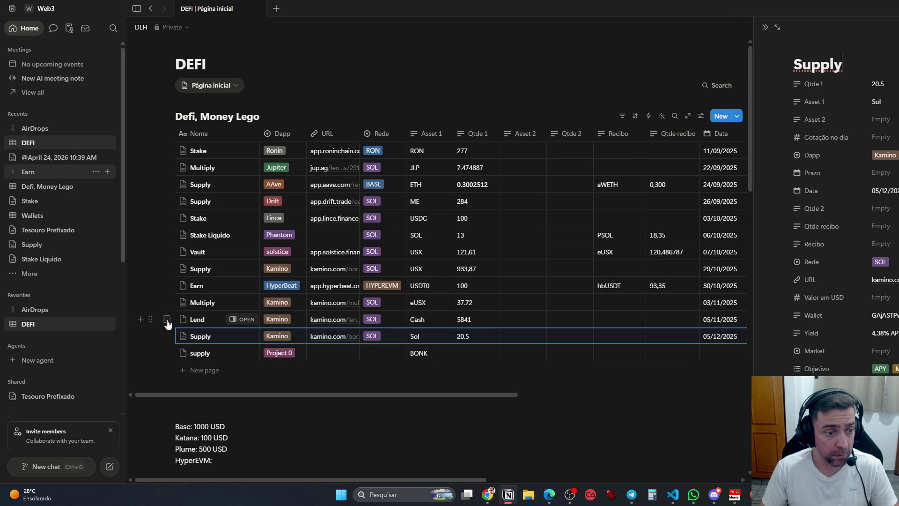
- Delete the Kamino CASH Lend and Multiply eUSX 37.72 rows, then preview the Kamino USX Supply entry
{"action": "left_click", "coordinate": [167, 320]}
{"action": "left_click", "coordinate": [358, 116]}
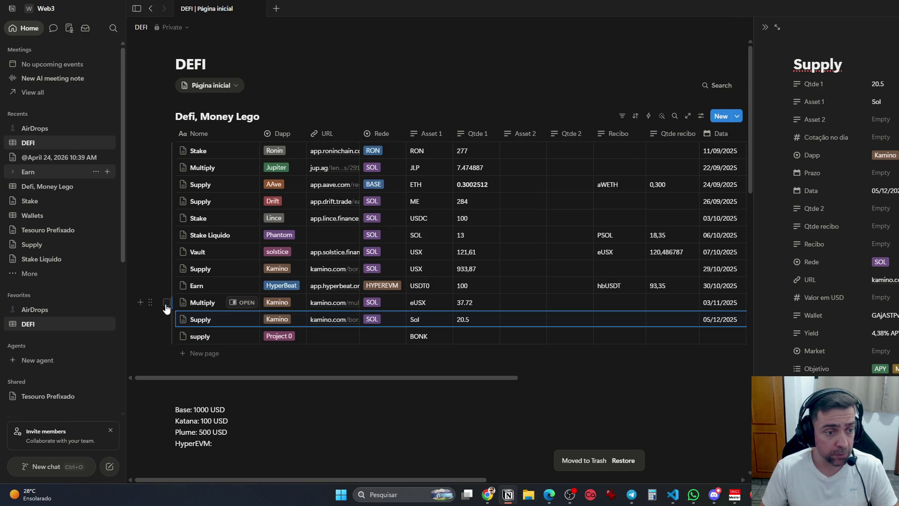
{"action": "left_click", "coordinate": [168, 303]}
{"action": "left_click", "coordinate": [361, 116]}
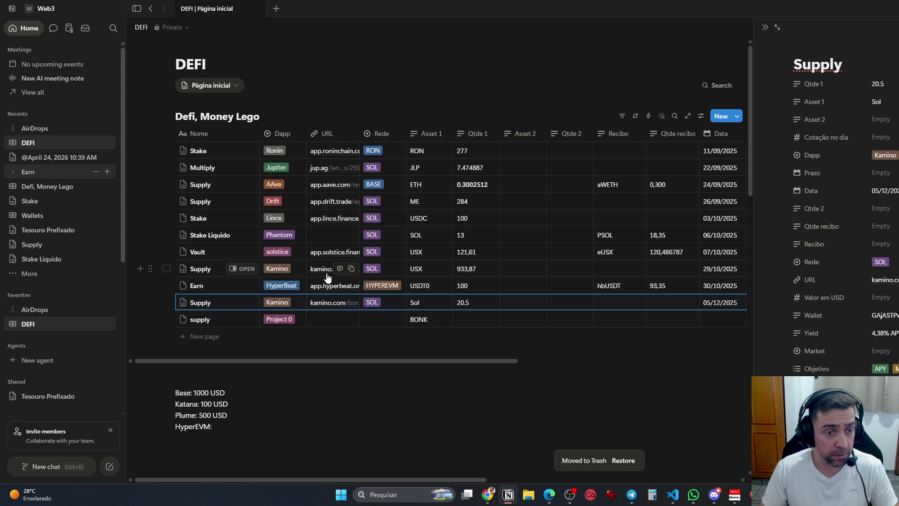
{"action": "left_click", "coordinate": [241, 272]}
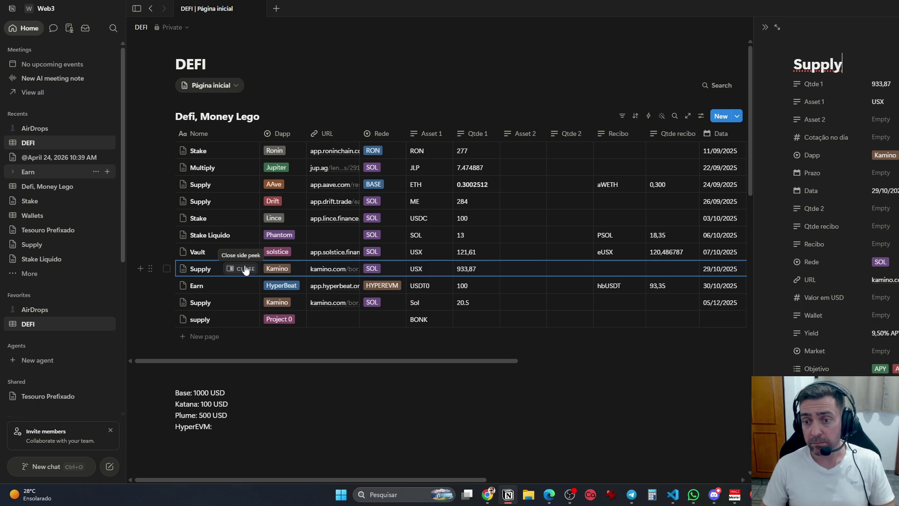
{"action": "left_click", "coordinate": [245, 271]}
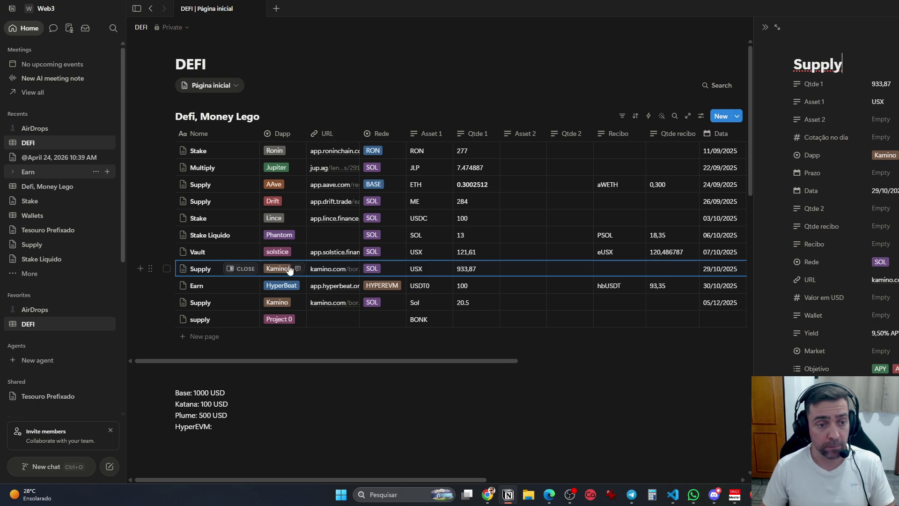
- Load Kamino's USX Reserve page (21.17M USX supplied at 2.32% APY), then switch to Discord
{"action": "left_click", "coordinate": [332, 271]}
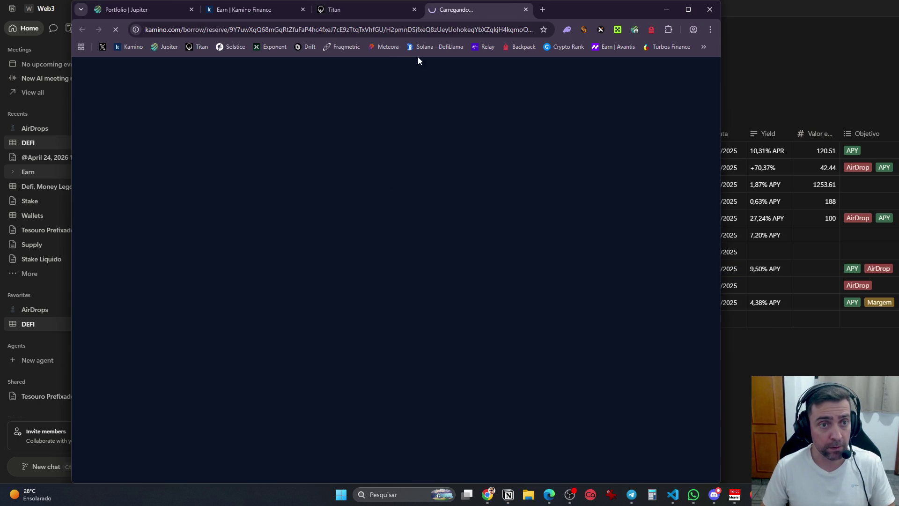
{"action": "left_click", "coordinate": [361, 29]}
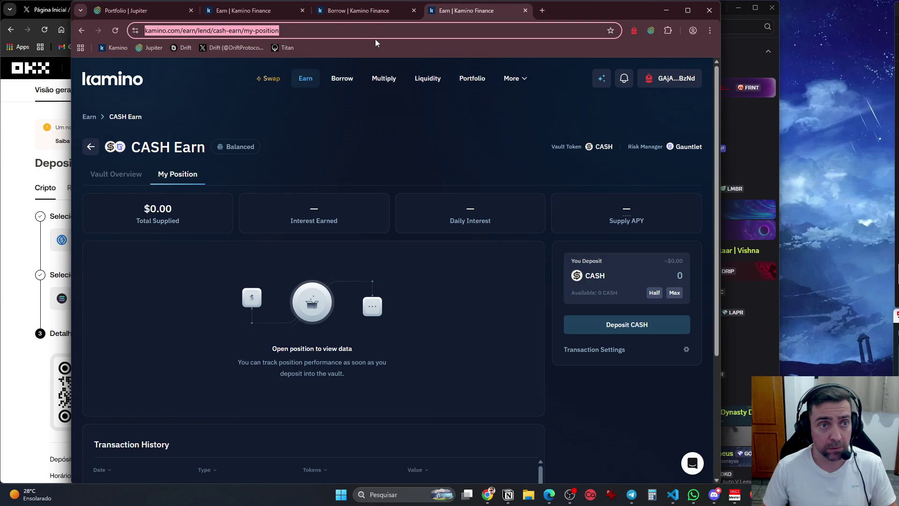
{"action": "type", "text": "https://kamino.com/borrow/reserve/9Y7uwXgQ68mGqRtZfuFaP4hc4fxeJ7cE9zTtqTxVhfGU/H2pmnDSjfxeQ8zUeyUohokegYbXZgkjH4kgmoQVybyAX"}
{"action": "key", "text": "Return"}
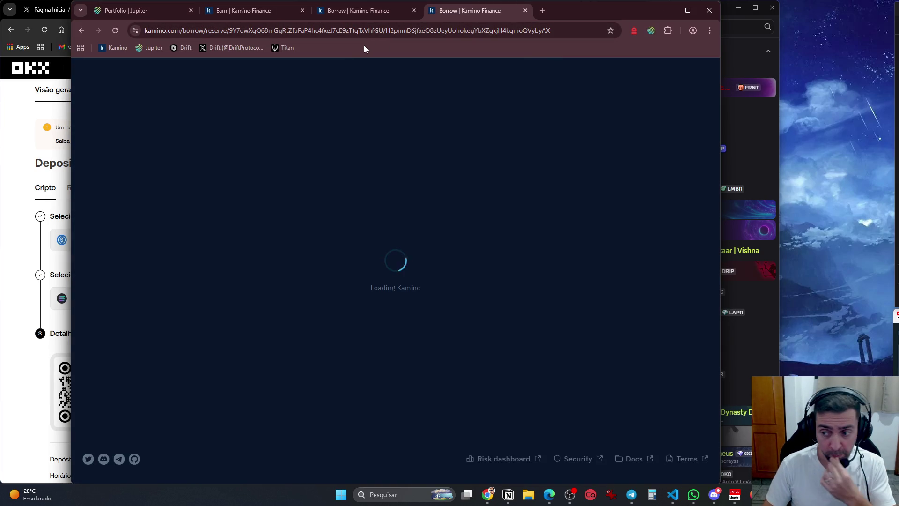
{"action": "left_click", "coordinate": [693, 494]}
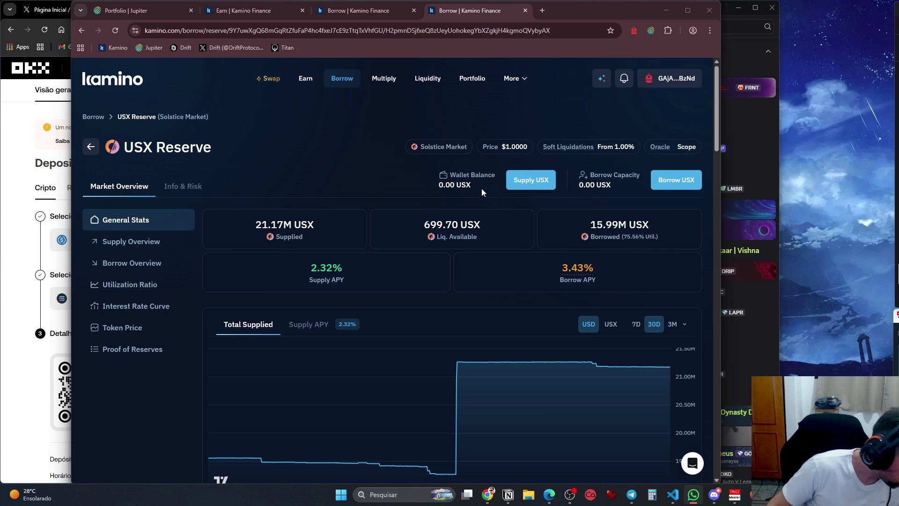
{"action": "left_click", "coordinate": [714, 495]}
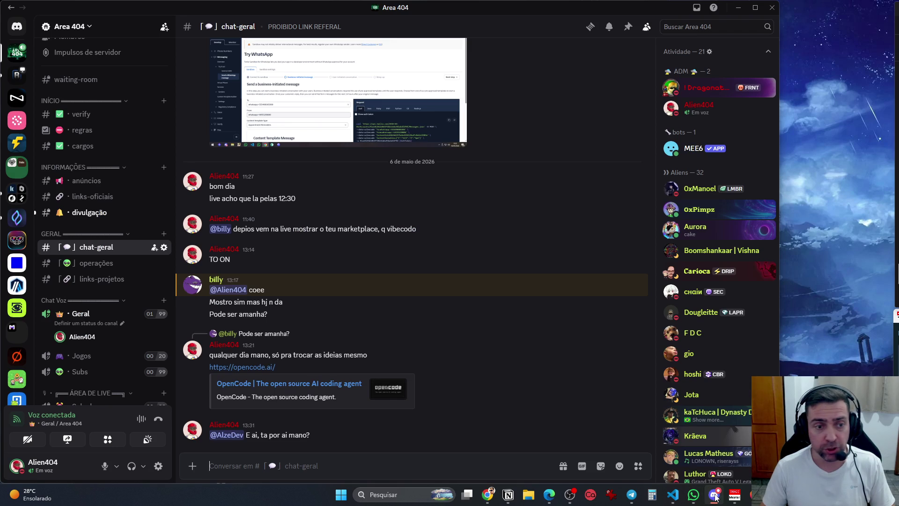
- Trash the Kamino USX Supply row of 933,87 and open the Vault entry's Solstice YieldVault link
{"action": "left_click", "coordinate": [510, 496]}
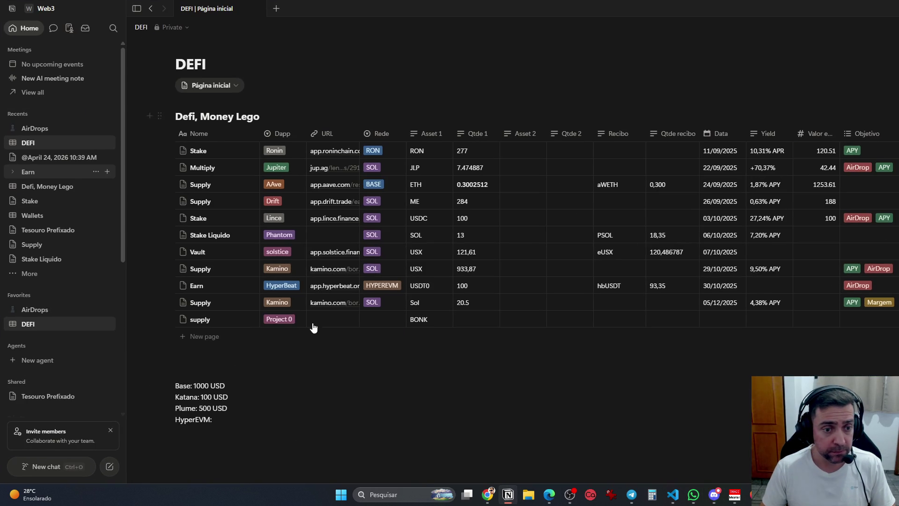
{"action": "left_click", "coordinate": [167, 269]}
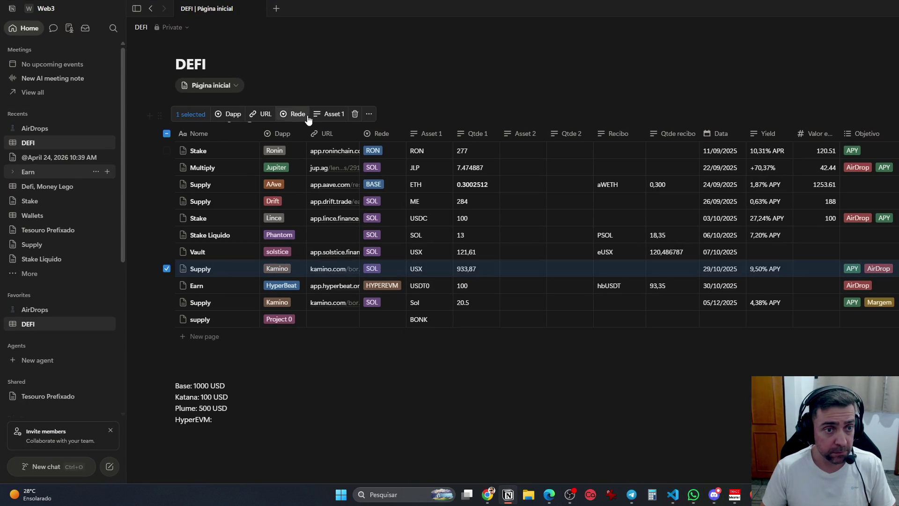
{"action": "left_click", "coordinate": [357, 121]}
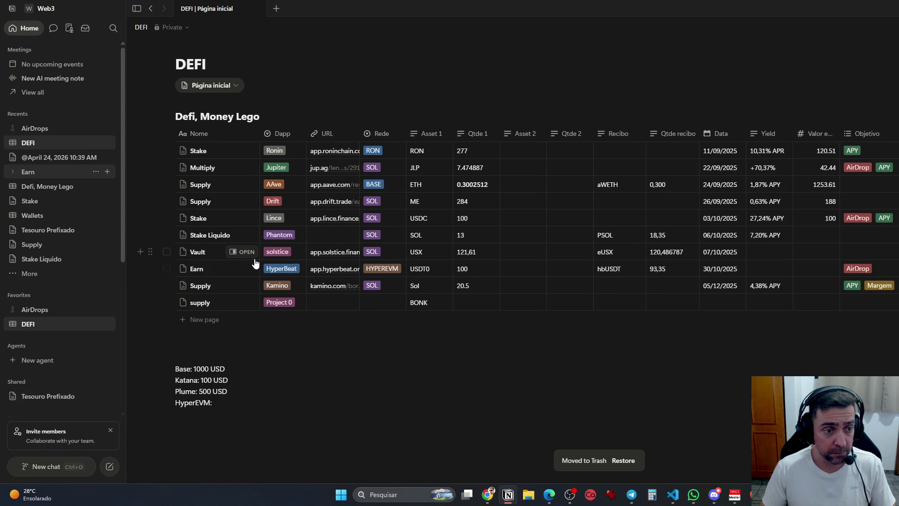
{"action": "left_click", "coordinate": [321, 255]}
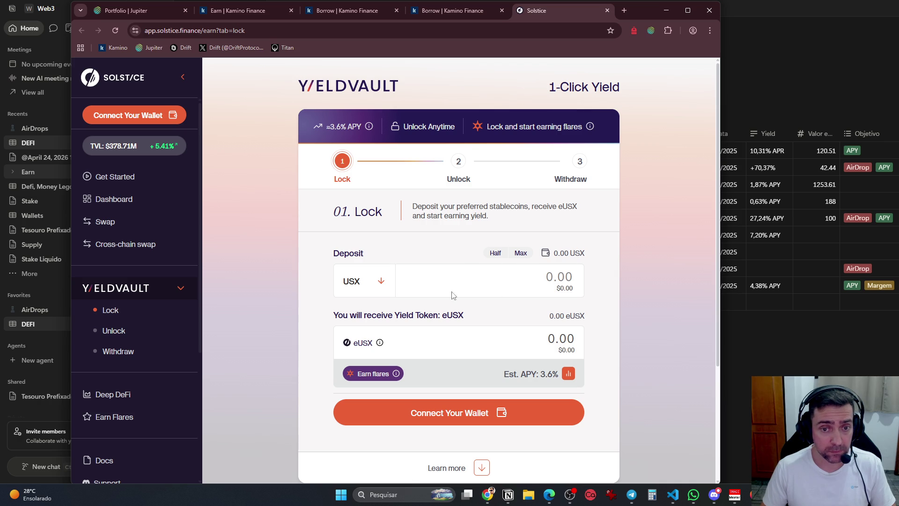
- Connect the Jupiter wallet to Solstice and check the YieldVault Unlock and Withdraw balances
{"action": "left_click", "coordinate": [114, 331]}
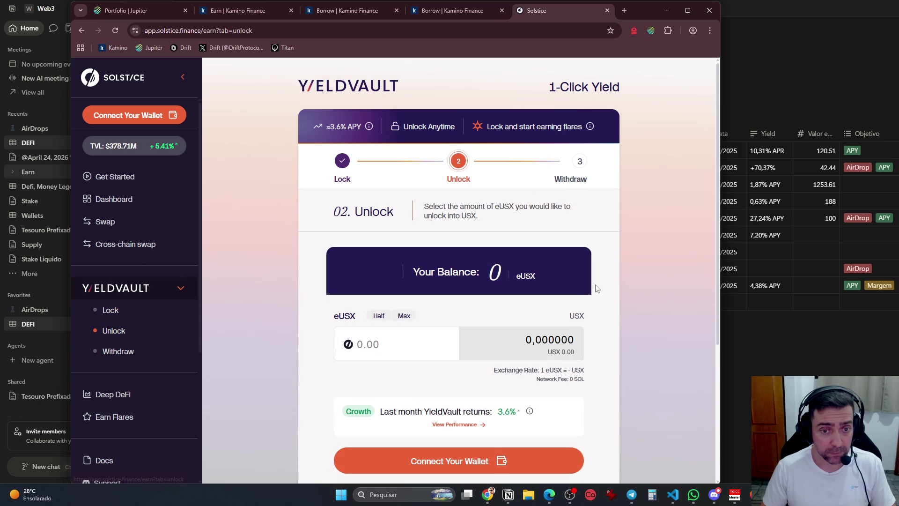
{"action": "left_click", "coordinate": [123, 351]}
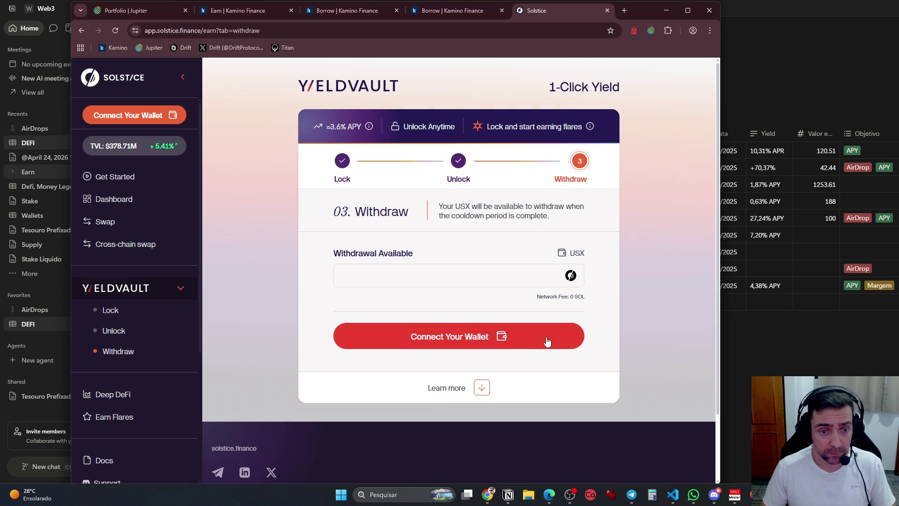
{"action": "left_click", "coordinate": [544, 339]}
{"action": "left_click", "coordinate": [380, 323]}
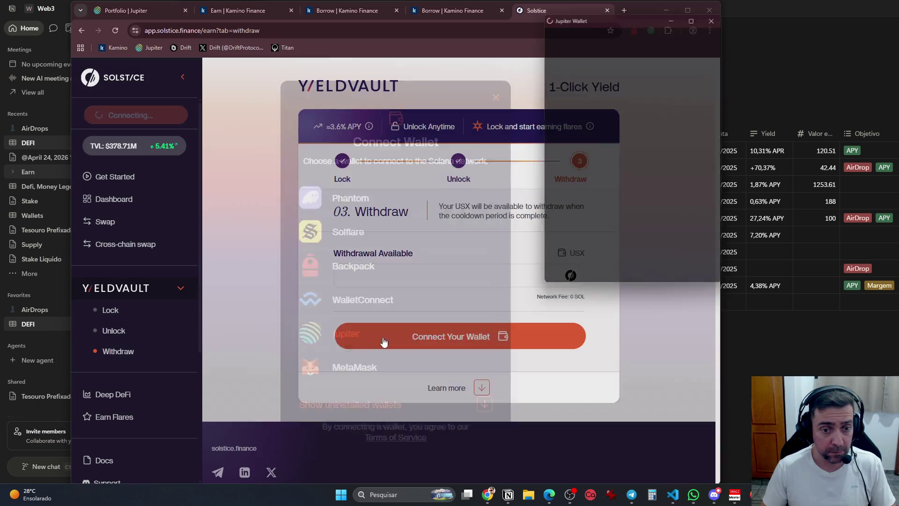
{"action": "left_click", "coordinate": [700, 276]}
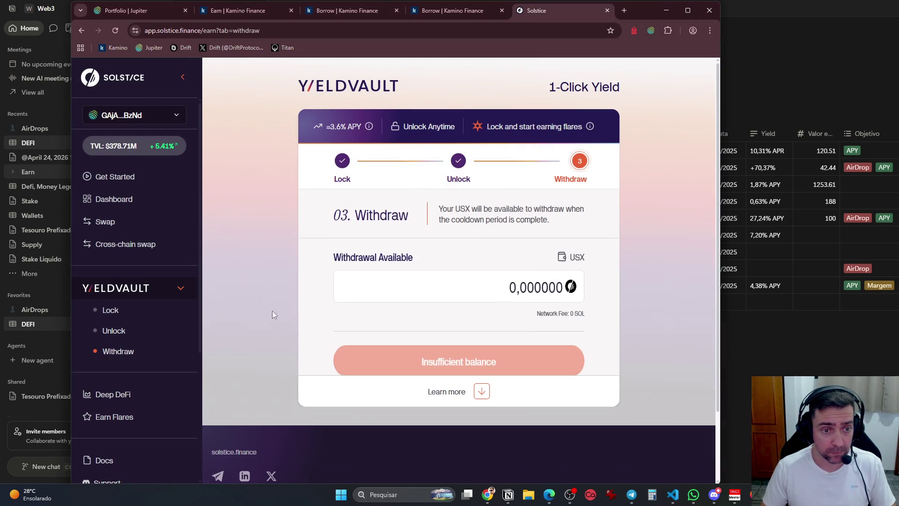
{"action": "left_click", "coordinate": [135, 330]}
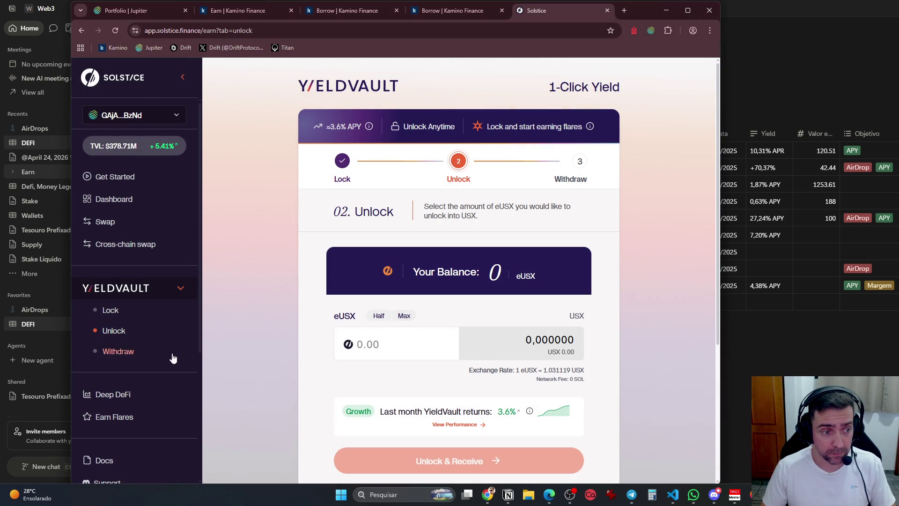
{"action": "left_click", "coordinate": [126, 351]}
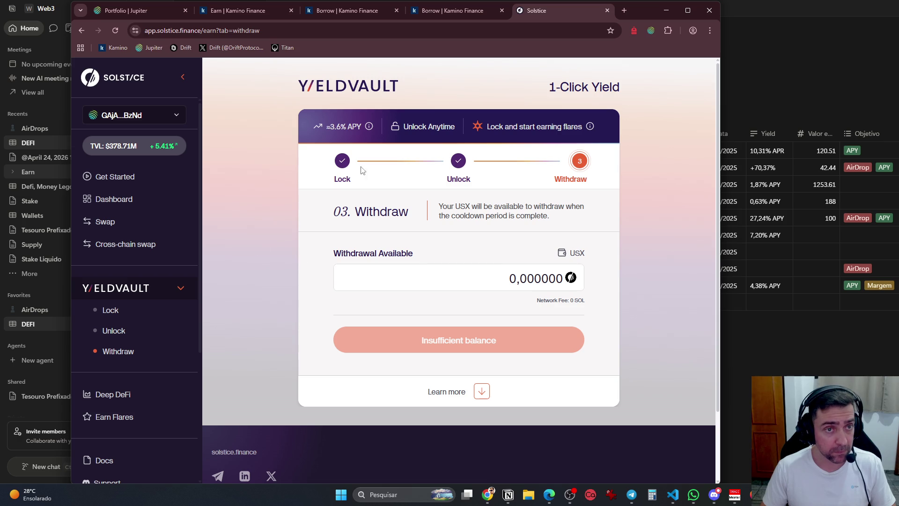
- In the other browser, connect Backpack to Solstice and confirm 0 eUSX and 0 USX withdrawable
{"action": "key", "text": "alt+Tab"}
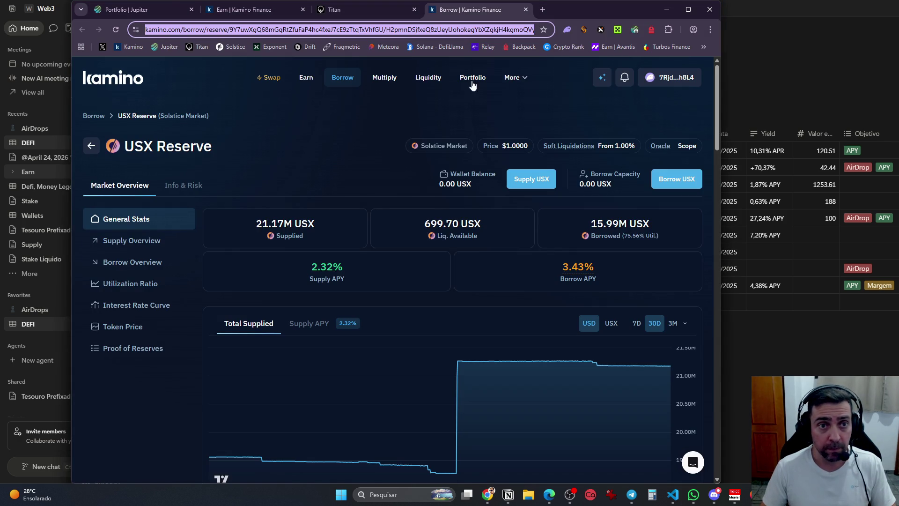
{"action": "left_click", "coordinate": [543, 9]}
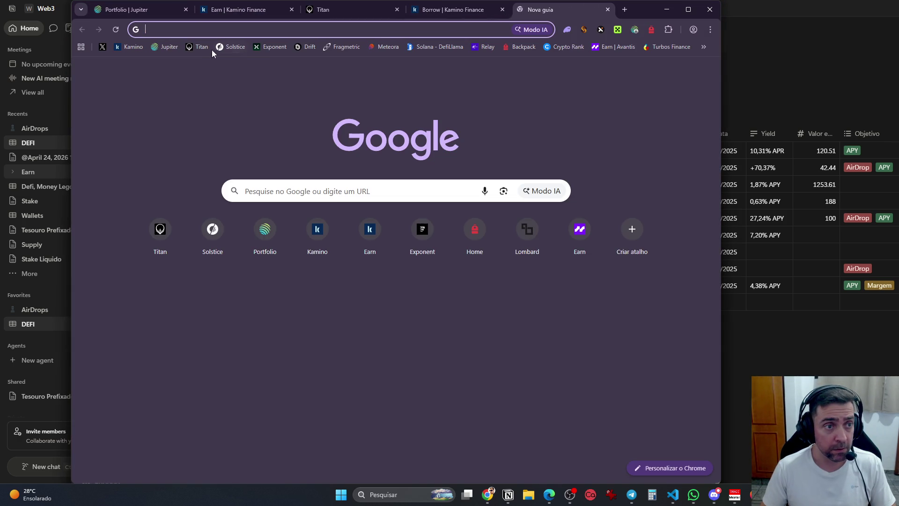
{"action": "left_click", "coordinate": [232, 47]}
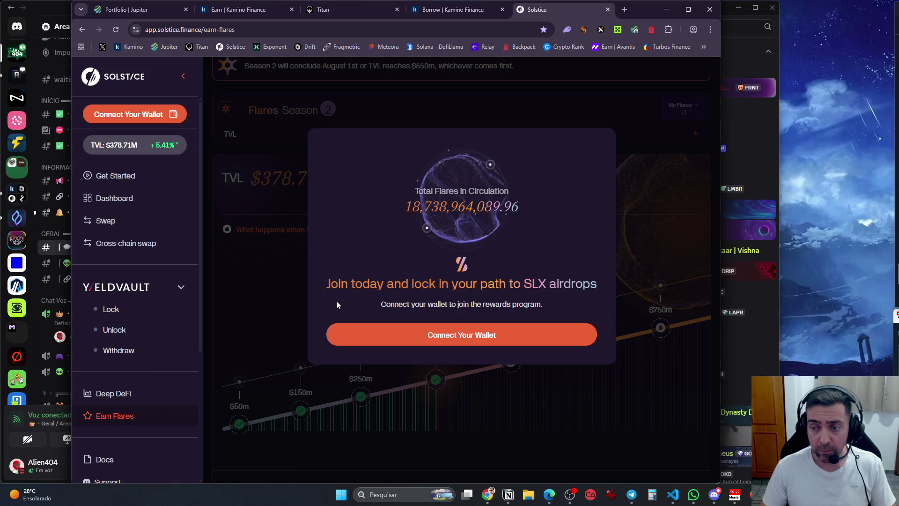
{"action": "left_click", "coordinate": [499, 335]}
{"action": "left_click", "coordinate": [372, 265]}
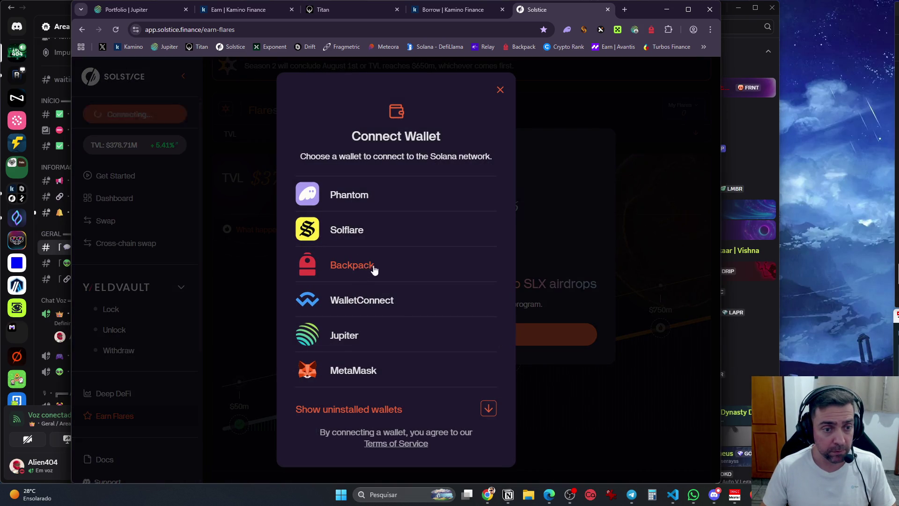
{"action": "left_click", "coordinate": [117, 330]}
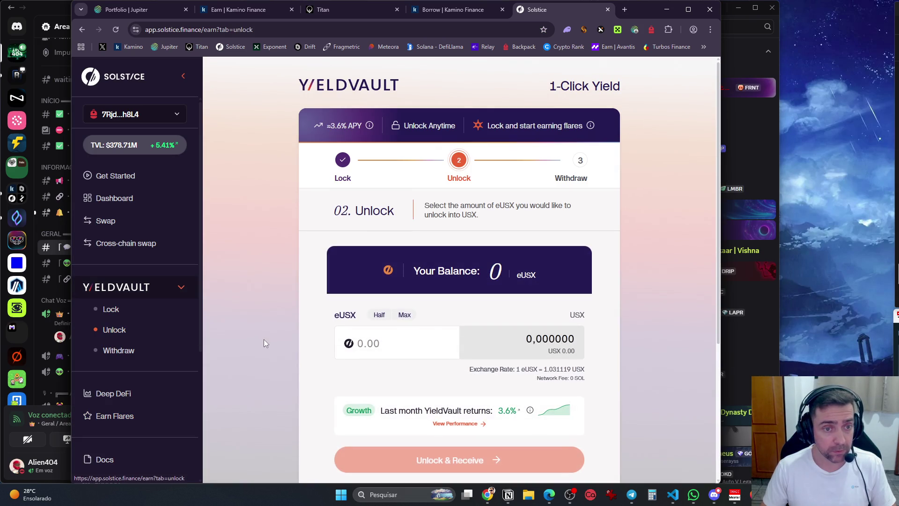
{"action": "scroll", "coordinate": [475, 333], "scroll_direction": "down", "scroll_amount": 3}
{"action": "scroll", "coordinate": [459, 326], "scroll_direction": "up", "scroll_amount": 1}
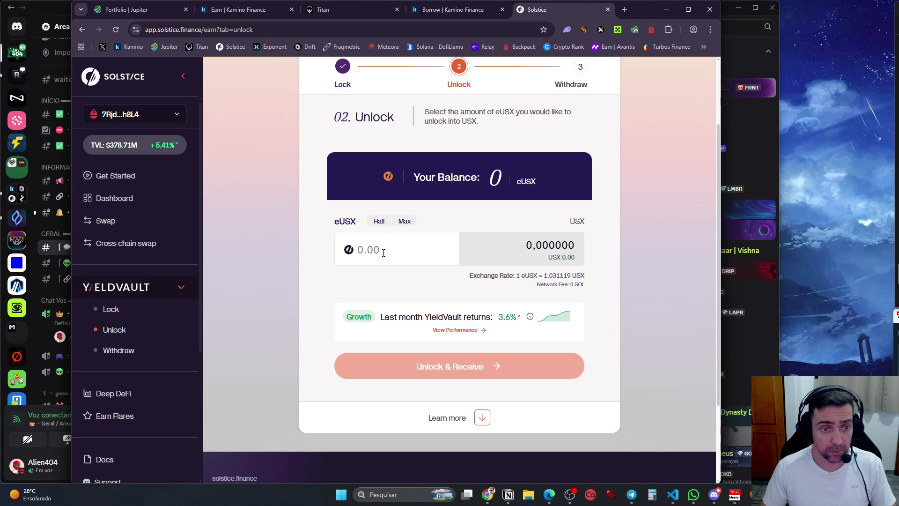
{"action": "left_click", "coordinate": [118, 351]}
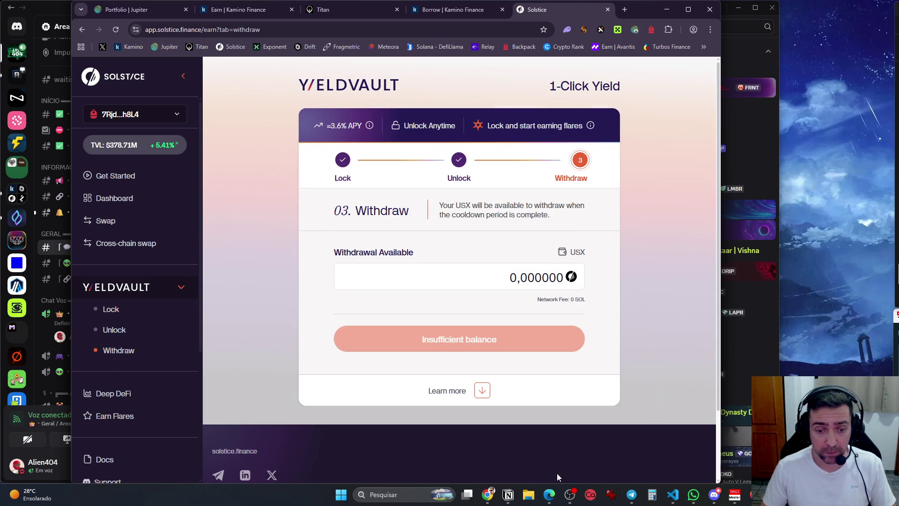
{"action": "left_click", "coordinate": [508, 495]}
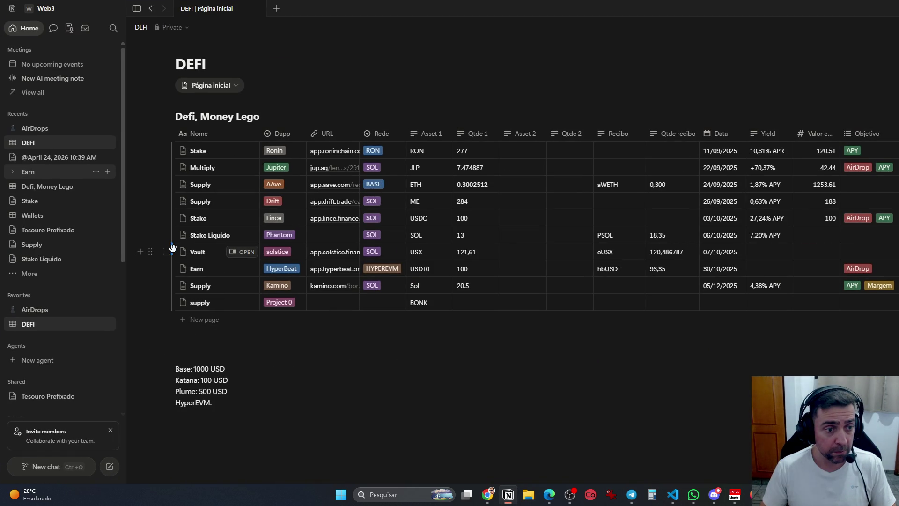
- Trash the Solstice Vault row and open the Lince dashboard showing Predator at $70.36
{"action": "left_click", "coordinate": [167, 251]}
{"action": "left_click", "coordinate": [355, 115]}
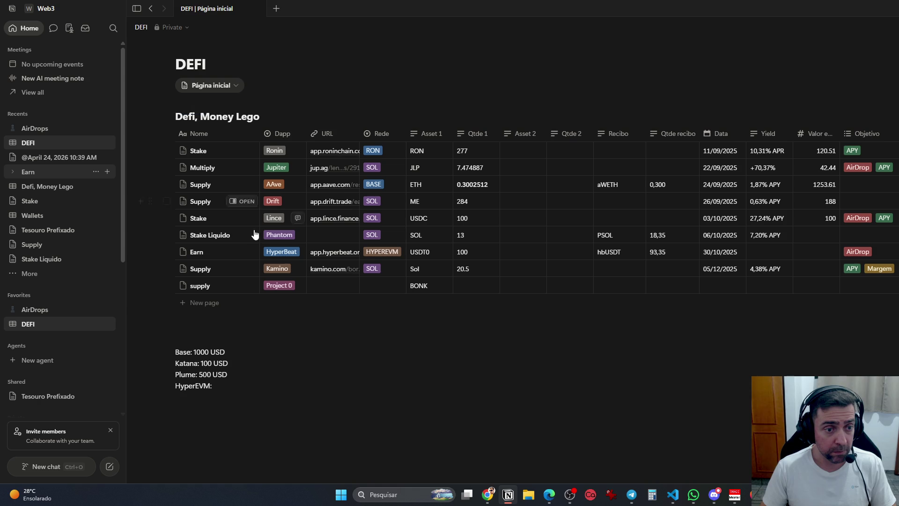
{"action": "left_click", "coordinate": [334, 219]}
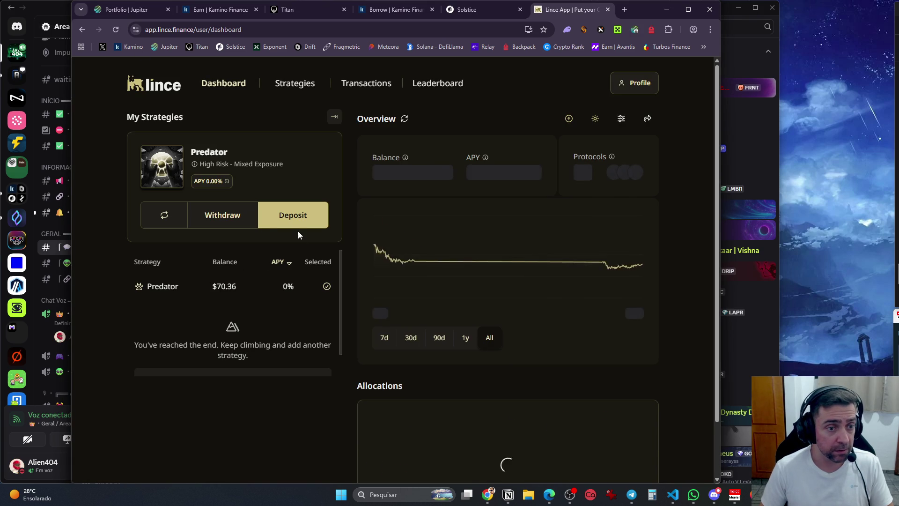
- Start a Predator strategy withdrawal and connect the unlocked Backpack wallet to Lince
{"action": "left_click", "coordinate": [207, 215]}
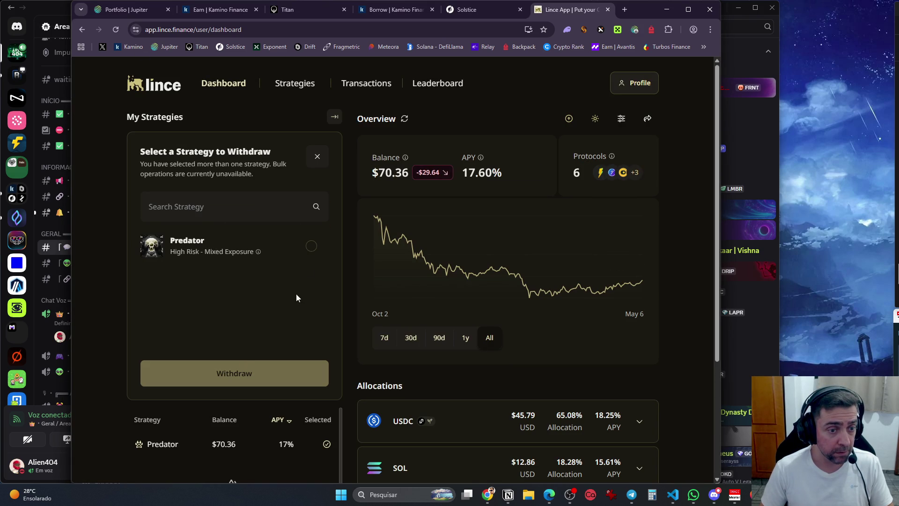
{"action": "left_click", "coordinate": [311, 246]}
{"action": "left_click", "coordinate": [274, 376]}
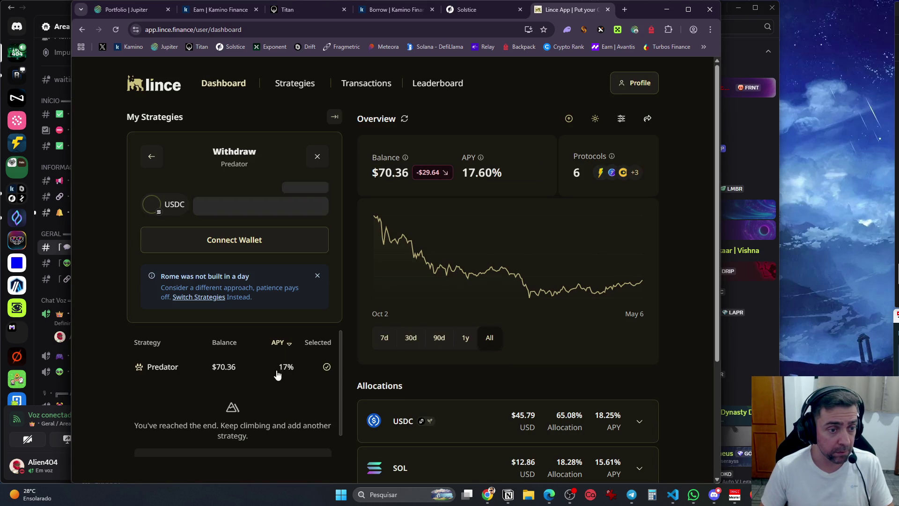
{"action": "left_click", "coordinate": [296, 245]}
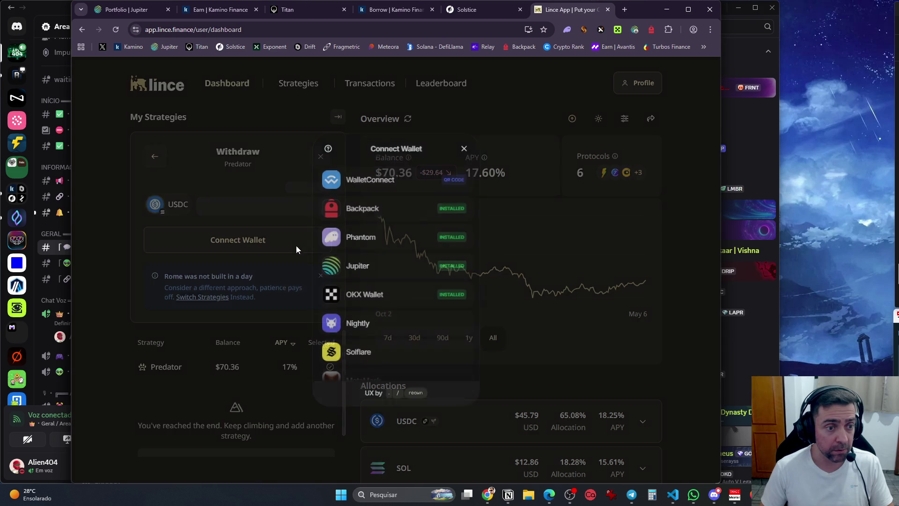
{"action": "left_click", "coordinate": [444, 211]}
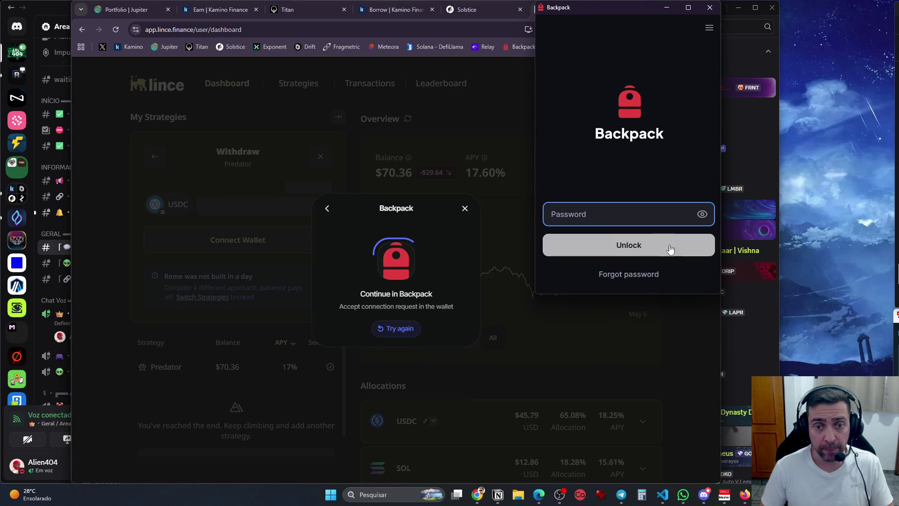
{"action": "type", "text": "*********"}
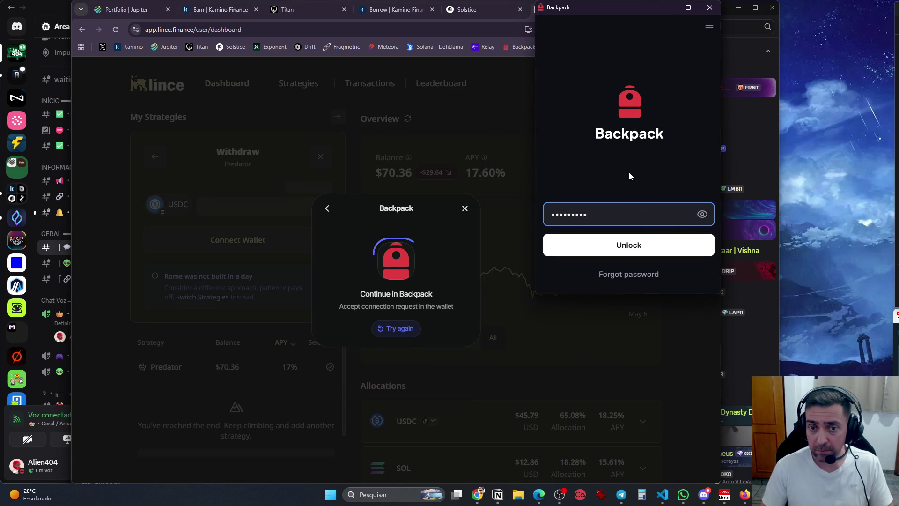
{"action": "key", "text": "Return"}
{"action": "left_click", "coordinate": [669, 276]}
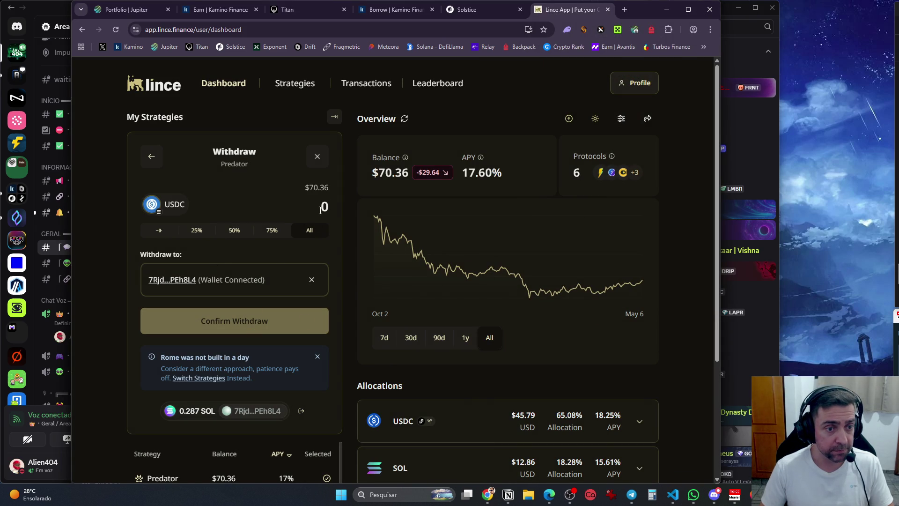
- Withdraw the full 70.36 USDC from Predator and dismiss the success message
{"action": "left_click", "coordinate": [311, 230]}
{"action": "double_click", "coordinate": [272, 201]}
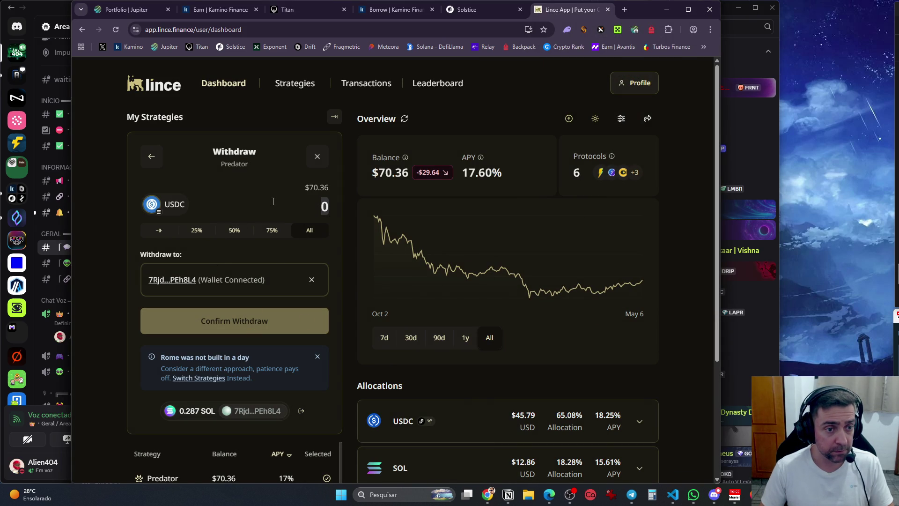
{"action": "type", "text": "7036"}
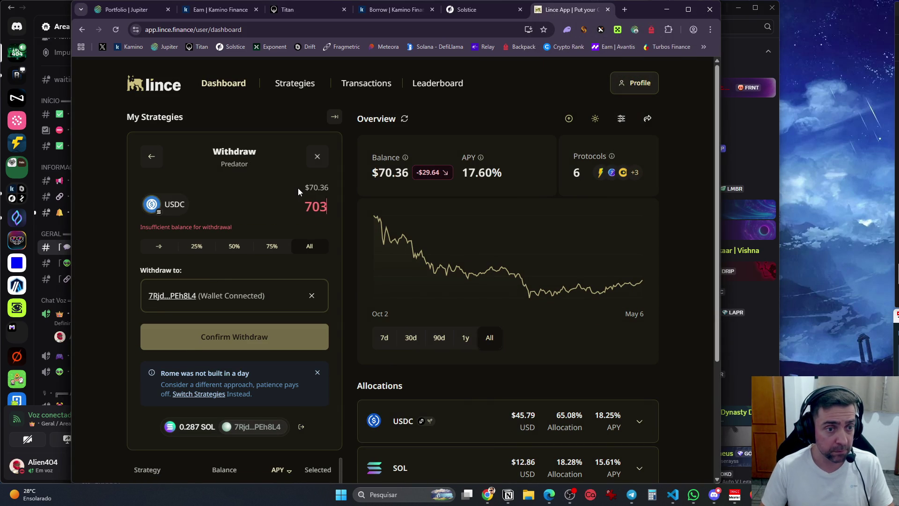
{"action": "key", "text": "BackSpace"}
{"action": "key", "text": "BackSpace"}
{"action": "type", "text": ".36"}
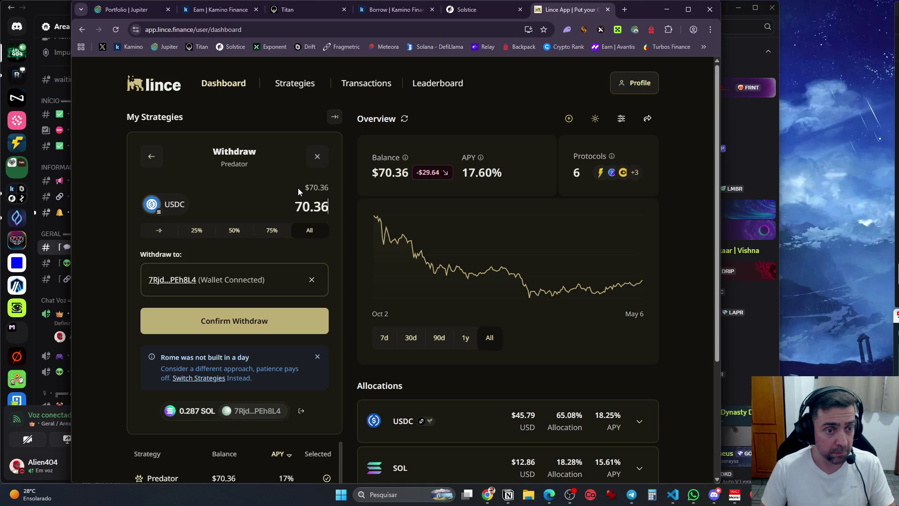
{"action": "left_click", "coordinate": [195, 317]}
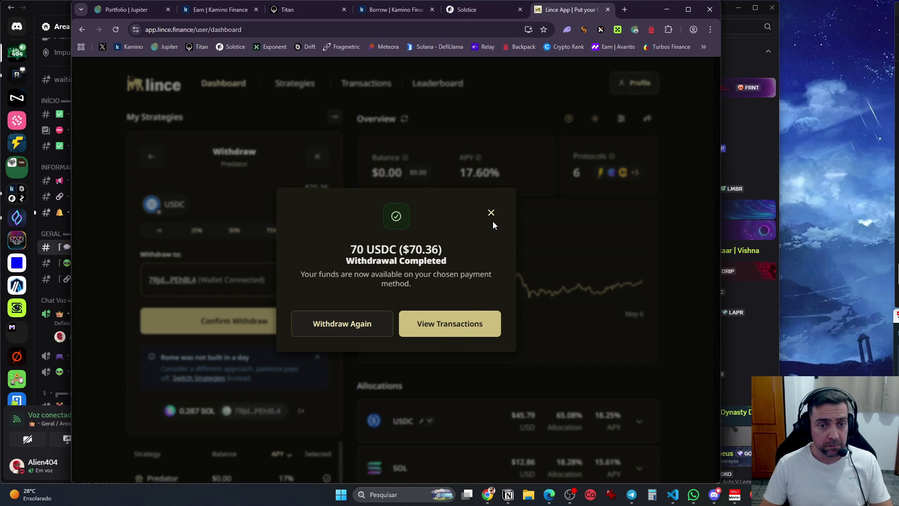
{"action": "left_click", "coordinate": [491, 213]}
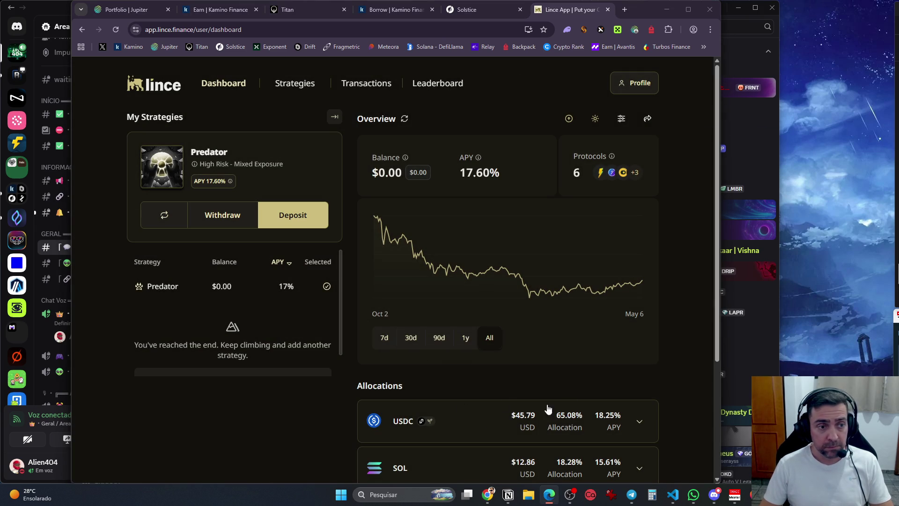
- Delete the Lince USDC Stake row from the DEFI table and open the Jupiter Multiply link
{"action": "left_click", "coordinate": [714, 494]}
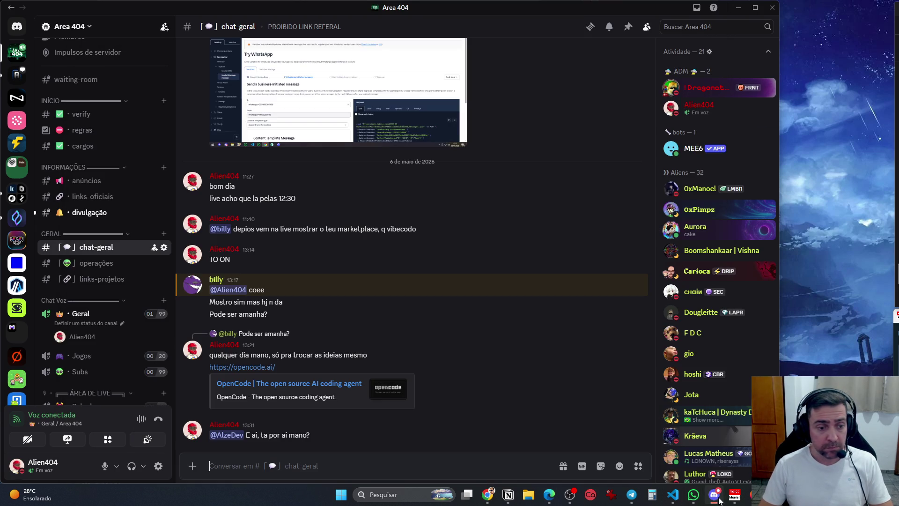
{"action": "left_click", "coordinate": [714, 494]}
{"action": "left_click", "coordinate": [508, 494]}
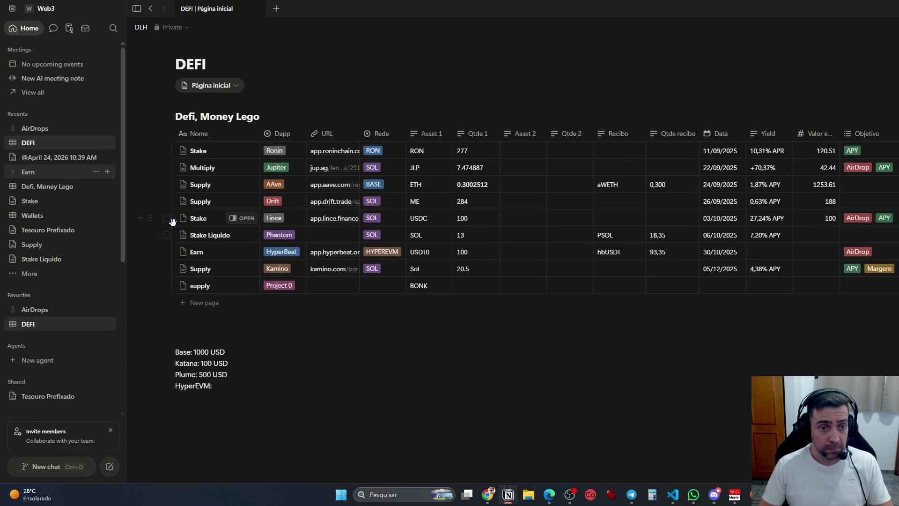
{"action": "left_click", "coordinate": [166, 219]}
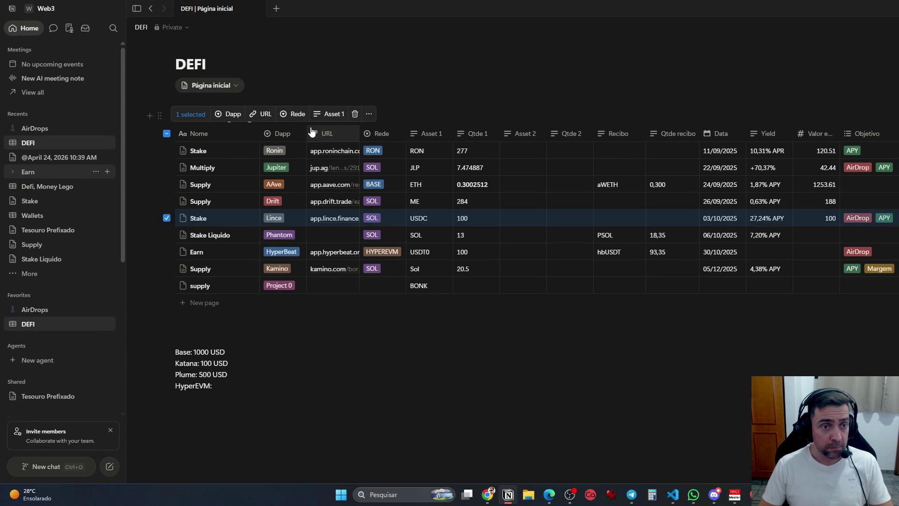
{"action": "left_click", "coordinate": [356, 115]}
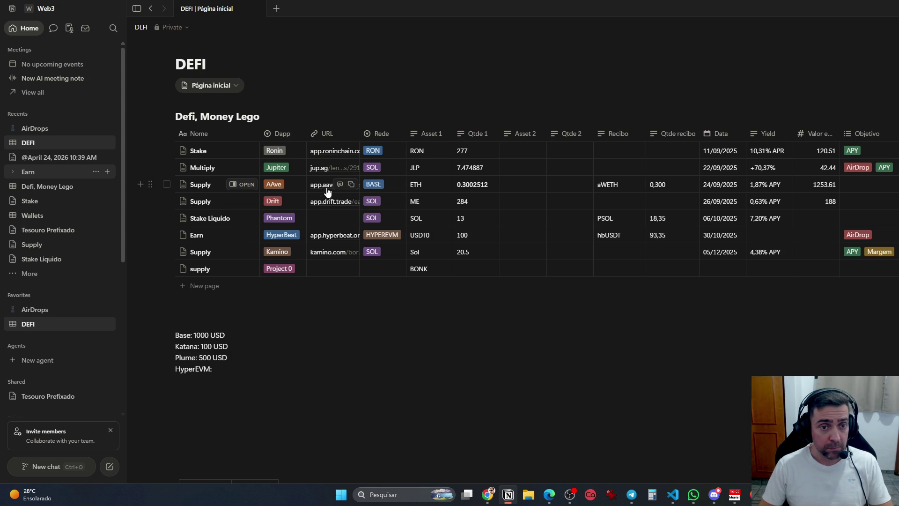
{"action": "left_click", "coordinate": [317, 168]}
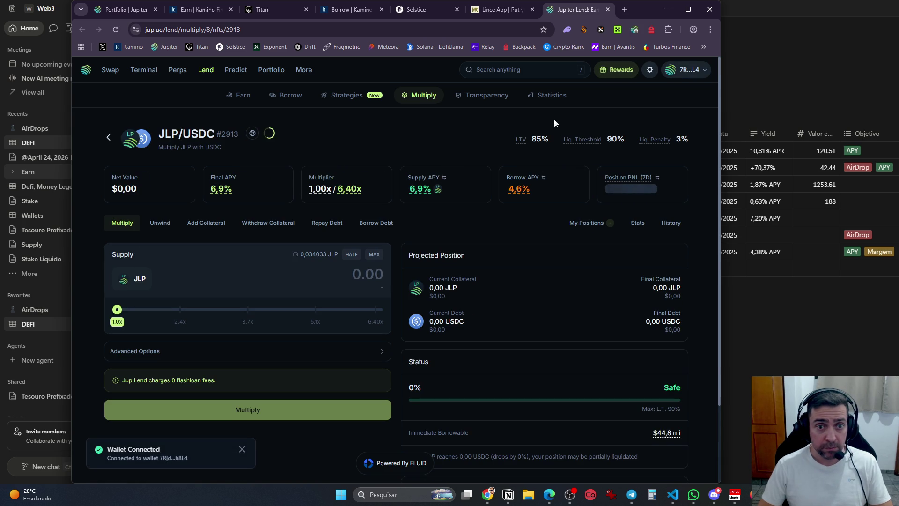
- Browse Jupiter's Portfolio: 70.30 USDC, 0.2878 SOL, plus Project 0, Kamino and Exponent positions
{"action": "left_click", "coordinate": [235, 69]}
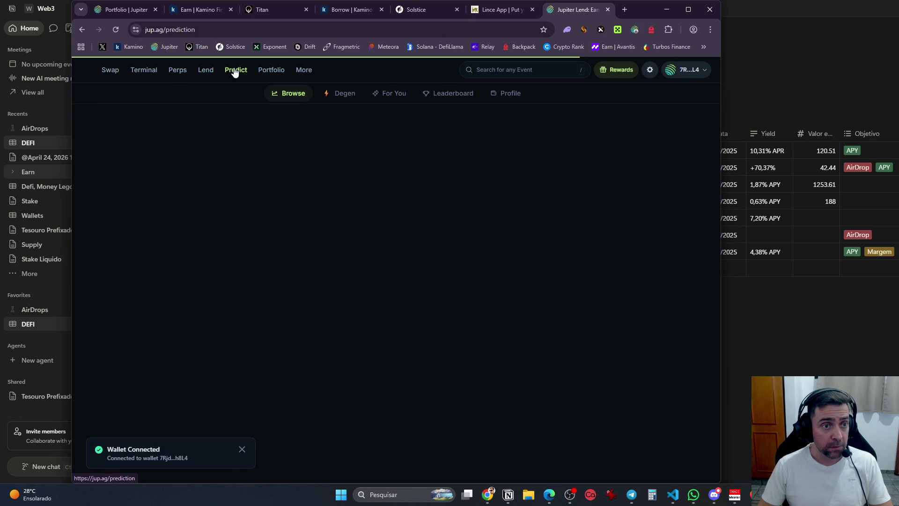
{"action": "left_click", "coordinate": [144, 71]}
{"action": "left_click", "coordinate": [274, 72]}
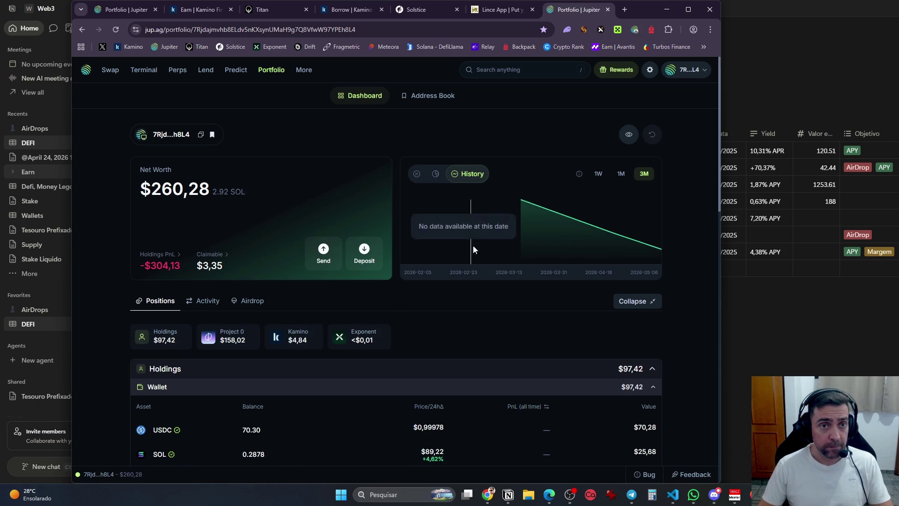
{"action": "scroll", "coordinate": [433, 321], "scroll_direction": "down", "scroll_amount": 5}
{"action": "scroll", "coordinate": [435, 323], "scroll_direction": "down", "scroll_amount": 8}
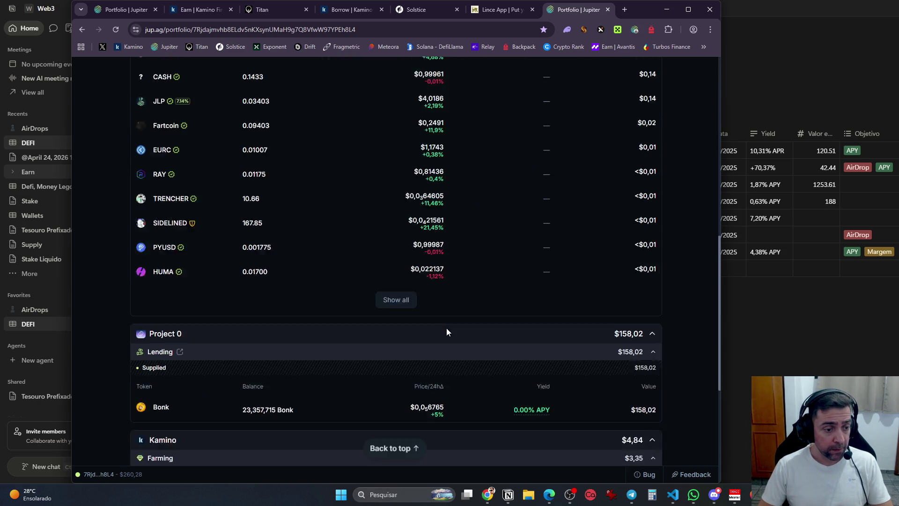
{"action": "scroll", "coordinate": [390, 265], "scroll_direction": "down", "scroll_amount": 2}
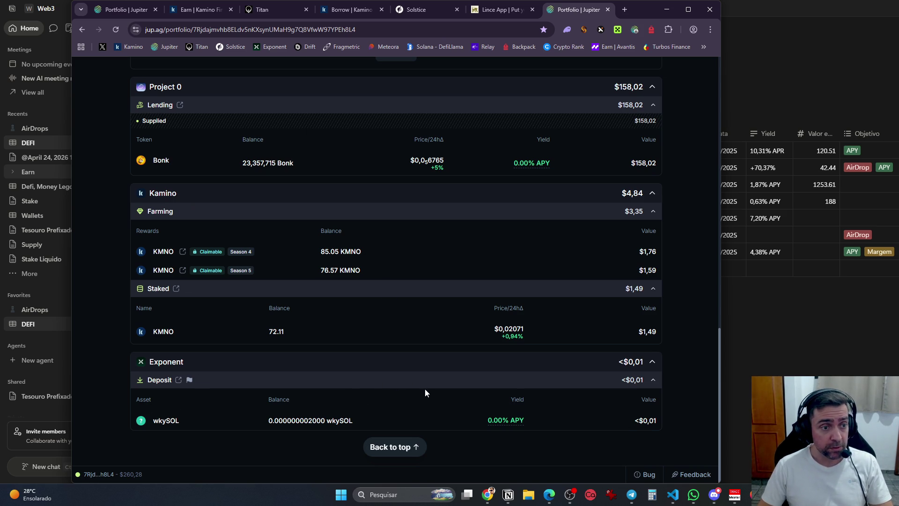
{"action": "scroll", "coordinate": [398, 360], "scroll_direction": "up", "scroll_amount": 5}
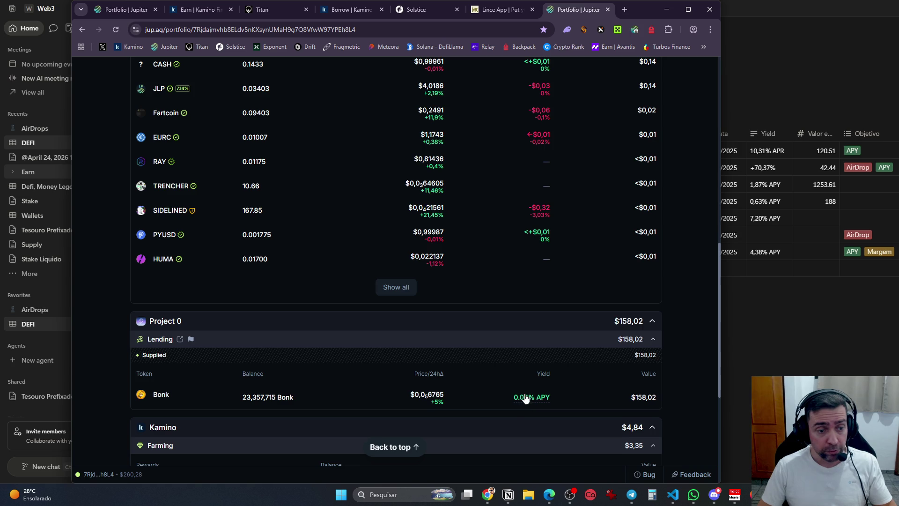
{"action": "scroll", "coordinate": [514, 383], "scroll_direction": "up", "scroll_amount": 5}
{"action": "scroll", "coordinate": [514, 383], "scroll_direction": "up", "scroll_amount": 1}
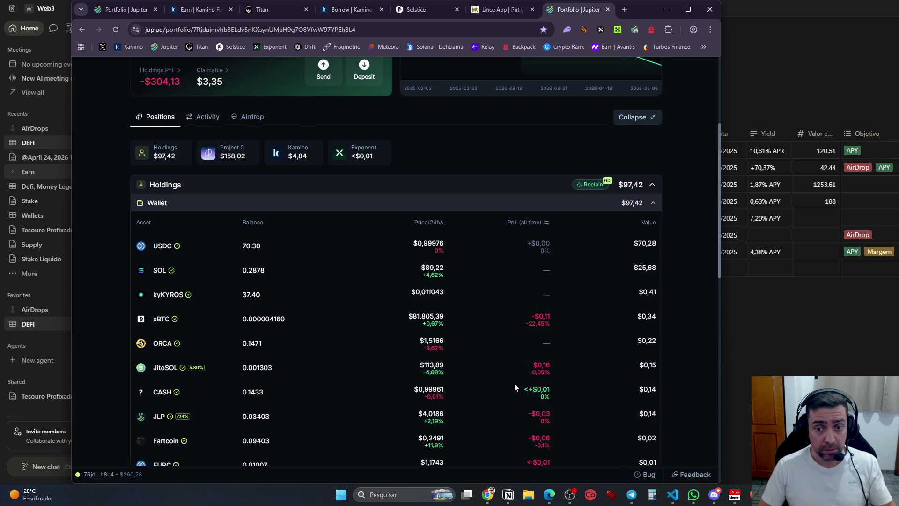
{"action": "scroll", "coordinate": [514, 386], "scroll_direction": "down", "scroll_amount": 12}
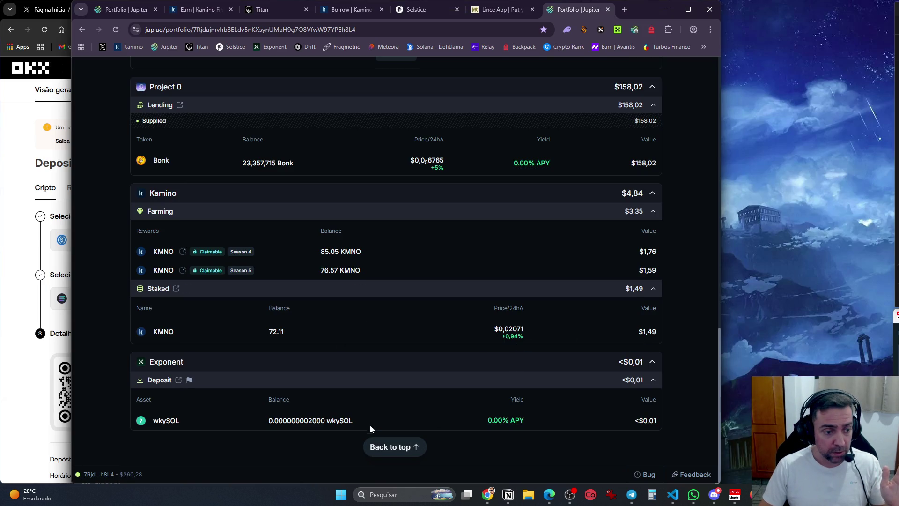
{"action": "scroll", "coordinate": [352, 409], "scroll_direction": "up", "scroll_amount": 9}
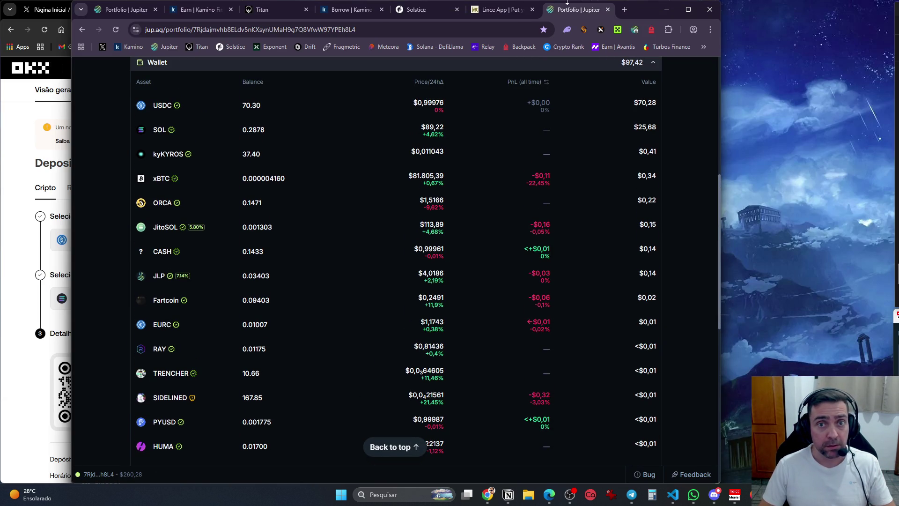
{"action": "mouse_move", "coordinate": [632, 9]}
{"action": "left_mouse_down"}
{"action": "mouse_move", "coordinate": [898, 9]}
{"action": "mouse_move", "coordinate": [890, 9]}
{"action": "left_mouse_up"}
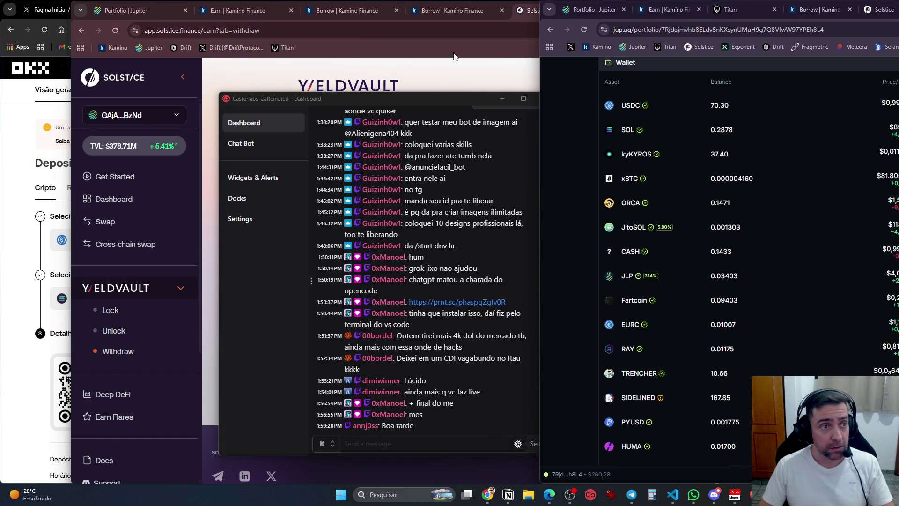
- Copy OKX's Solana USDC deposit address and paste it into Jupiter's send recipient field
{"action": "left_click", "coordinate": [13, 170]}
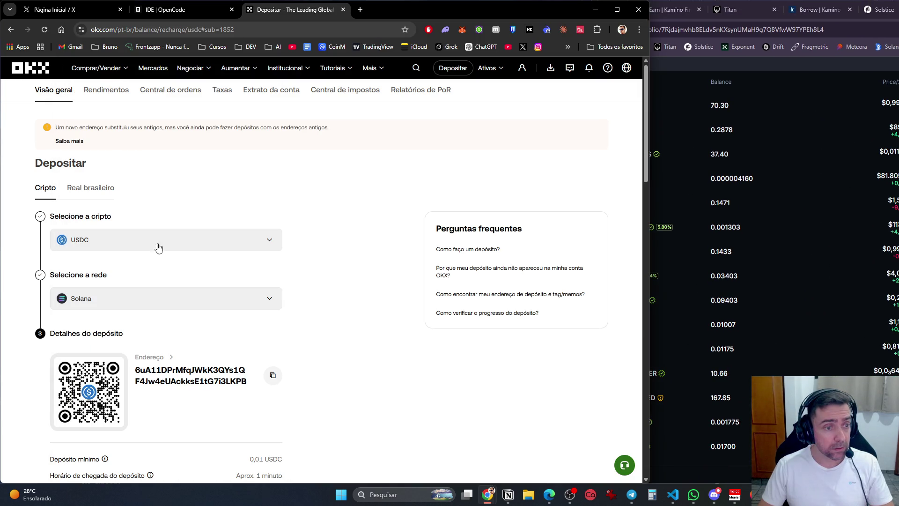
{"action": "left_click", "coordinate": [273, 375]}
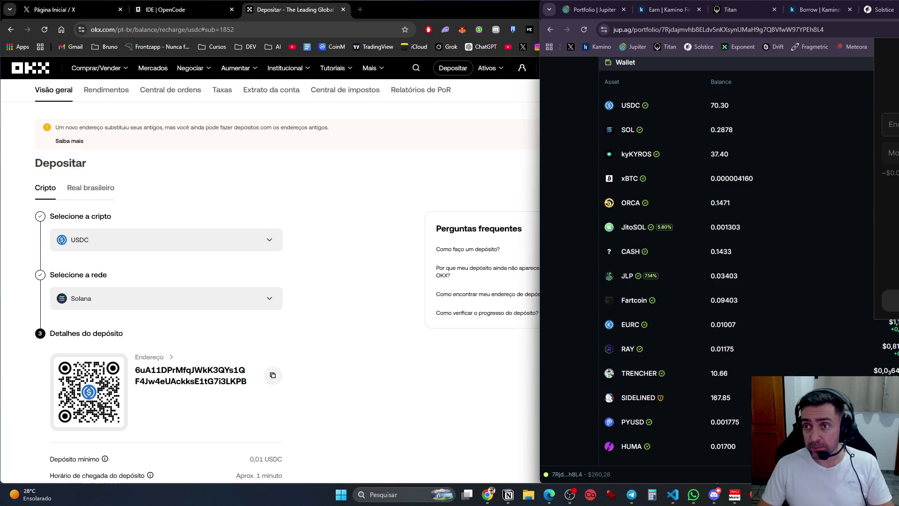
{"action": "key", "text": "ctrl+v"}
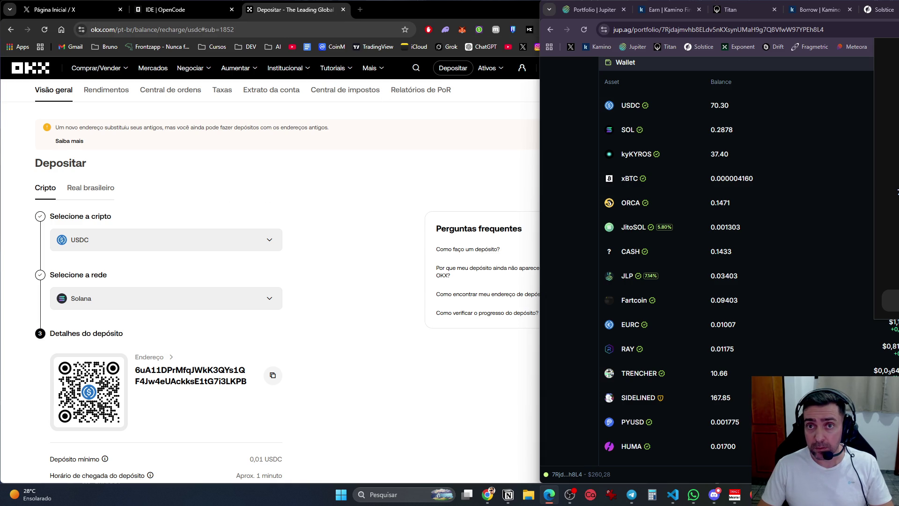
{"action": "key", "text": "super+Down"}
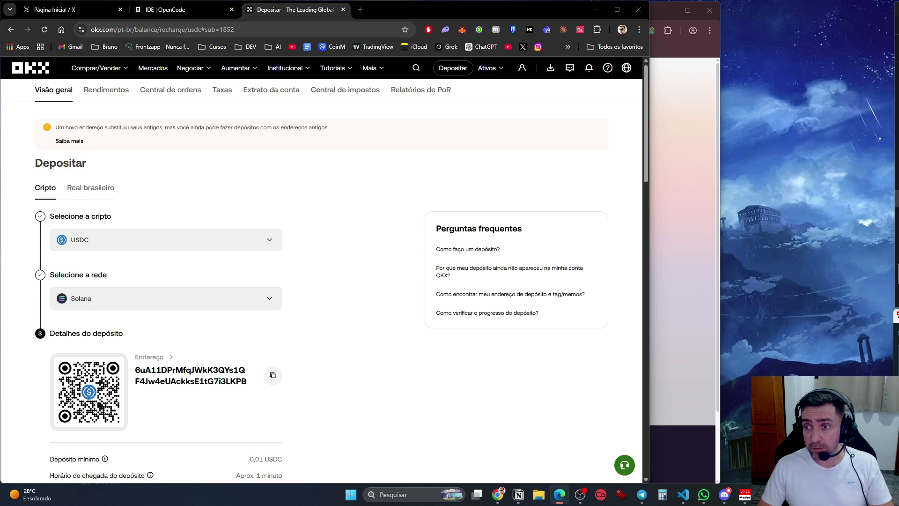
{"action": "key", "text": "alt+Tab"}
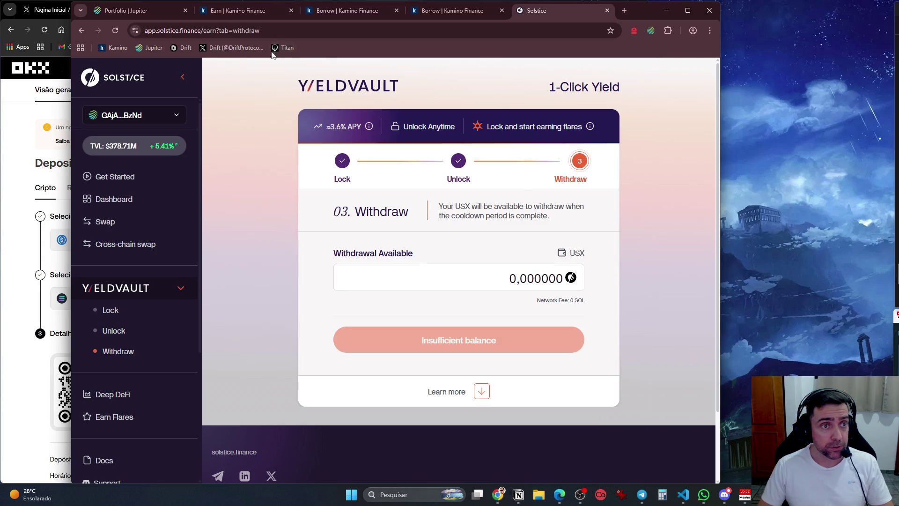
- Reload the Jupiter portfolio twice, scrolling through the Kamino lending and wallet positions
{"action": "left_click", "coordinate": [140, 13]}
{"action": "key", "text": "F5"}
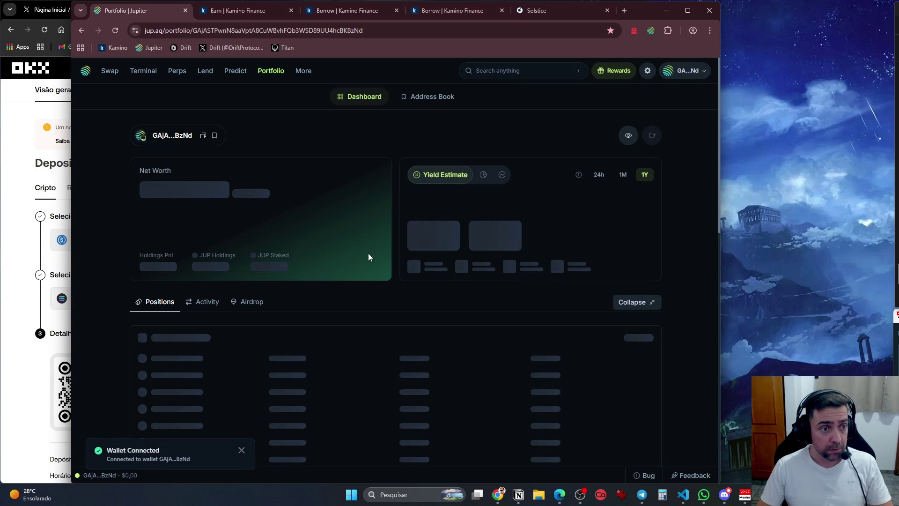
{"action": "scroll", "coordinate": [374, 266], "scroll_direction": "down", "scroll_amount": 5}
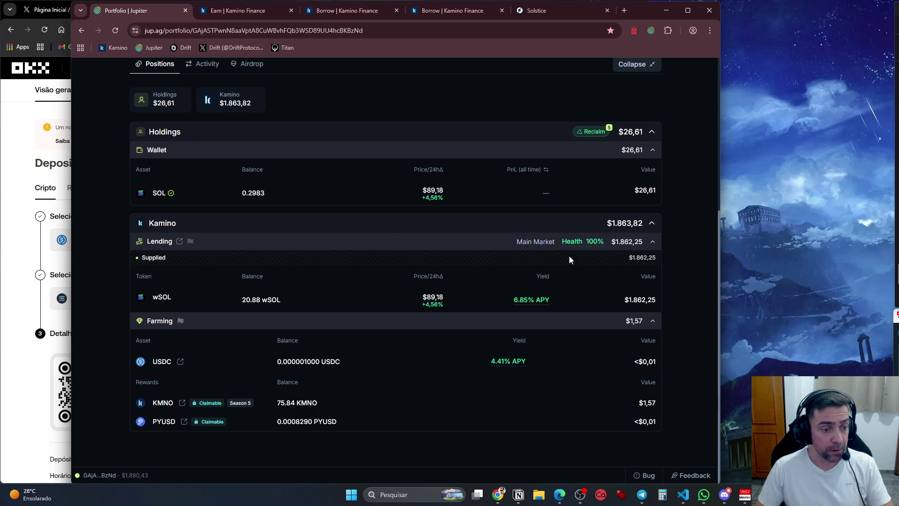
{"action": "key", "text": "F5"}
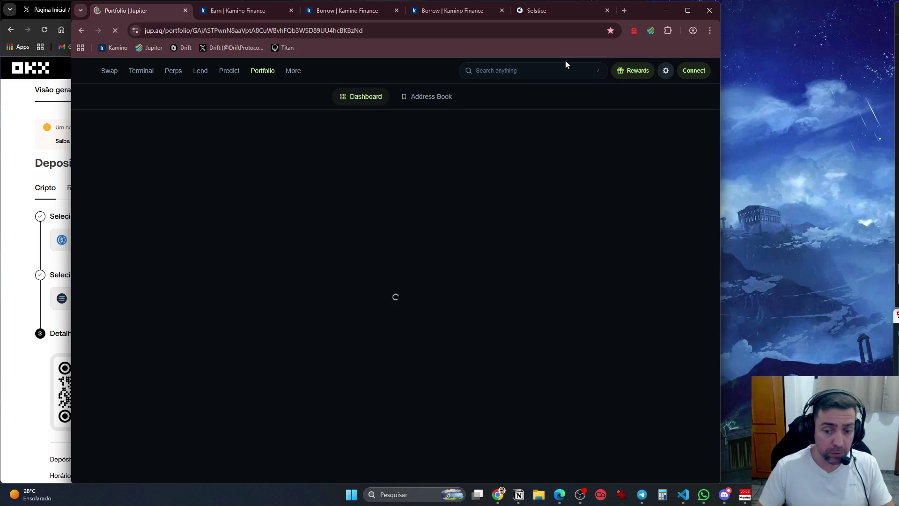
{"action": "mouse_move", "coordinate": [523, 495]}
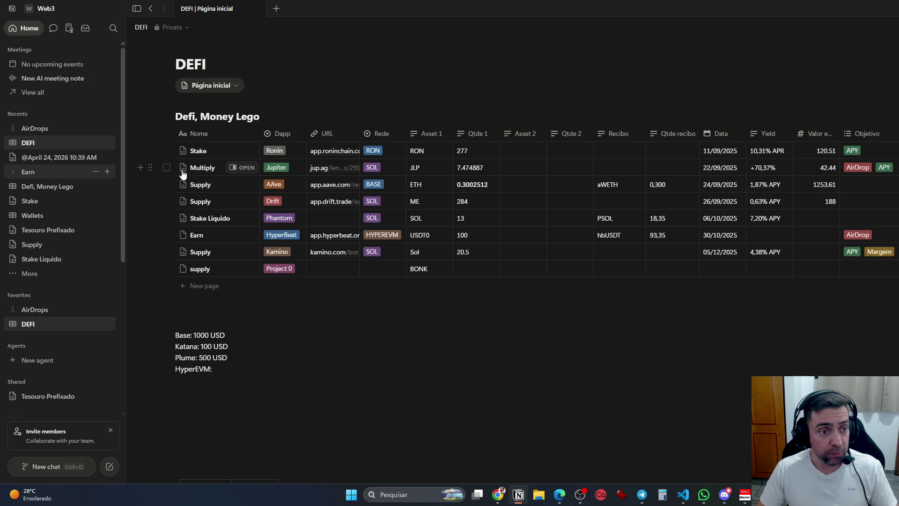
- Delete the Jupiter JLP Multiply row and all note blocks below the DEFI Money Lego table
{"action": "left_click", "coordinate": [167, 168]}
{"action": "left_click", "coordinate": [353, 115]}
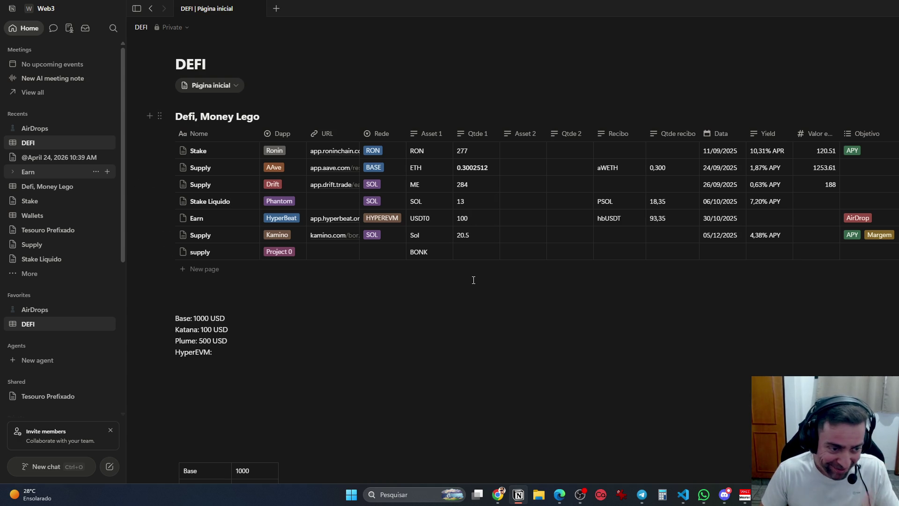
{"action": "triple_click", "coordinate": [243, 350]}
{"action": "scroll", "coordinate": [437, 349], "scroll_direction": "down", "scroll_amount": 5}
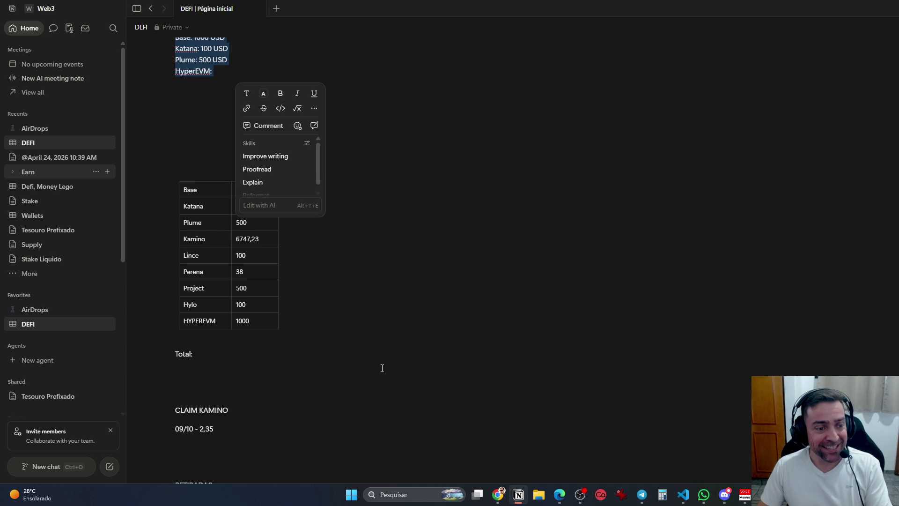
{"action": "scroll", "coordinate": [281, 398], "scroll_direction": "down", "scroll_amount": 4}
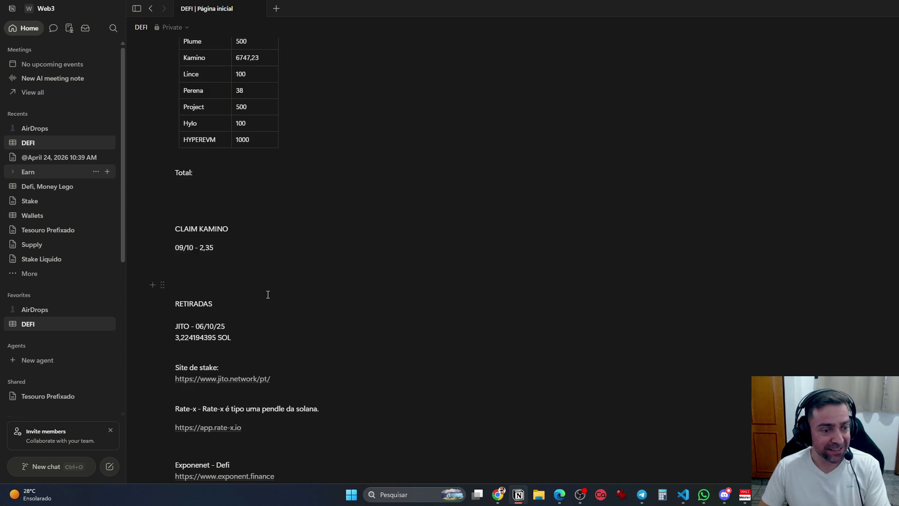
{"action": "scroll", "coordinate": [273, 313], "scroll_direction": "down", "scroll_amount": 6}
{"action": "scroll", "coordinate": [295, 266], "scroll_direction": "up", "scroll_amount": 10}
{"action": "mouse_move", "coordinate": [290, 367]}
{"action": "left_mouse_down"}
{"action": "mouse_move", "coordinate": [295, 267]}
{"action": "mouse_move", "coordinate": [281, 273]}
{"action": "mouse_move", "coordinate": [177, 175]}
{"action": "left_mouse_up"}
{"action": "key", "text": "Delete"}
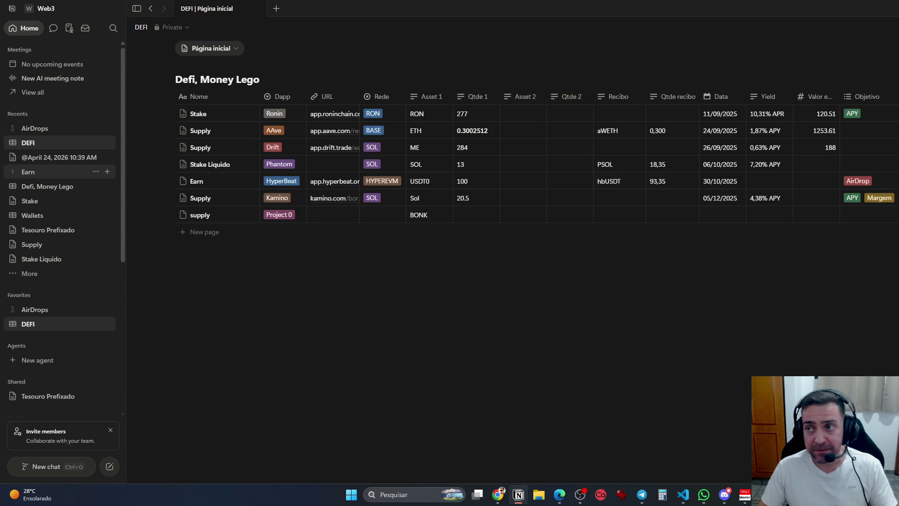
{"action": "key", "text": "alt+Tab"}
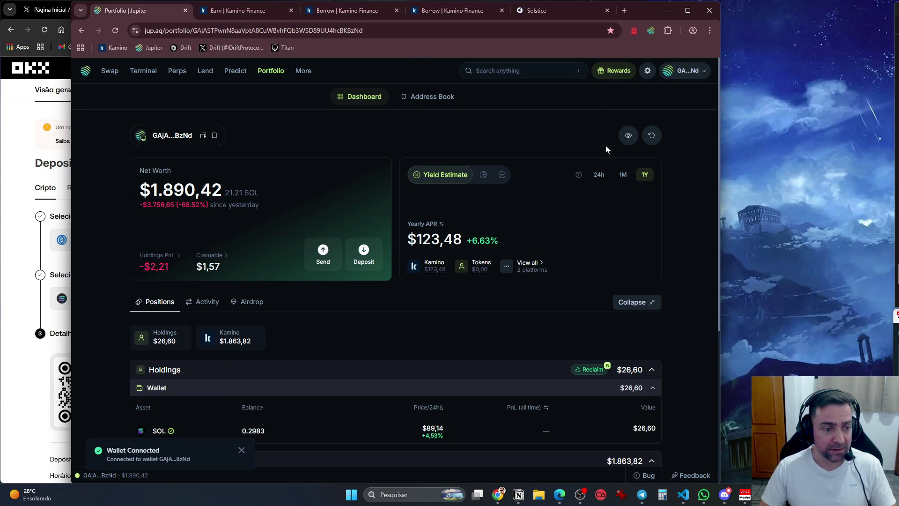
- Close the Chrome window showing the Jupiter portfolio
{"action": "left_click", "coordinate": [705, 18]}
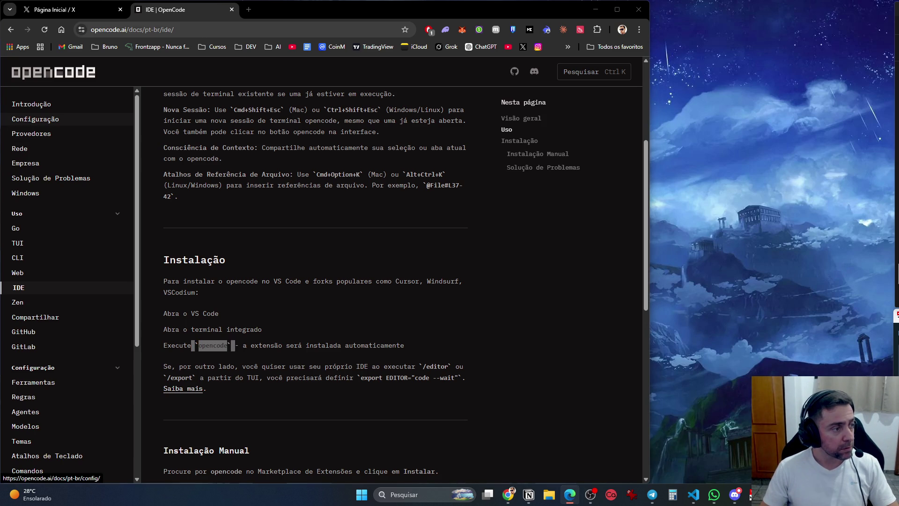
- Close the OpenCode docs tab, leaving the X home feed in front
{"action": "left_click", "coordinate": [213, 8]}
{"action": "key", "text": "ctrl+shift+Tab"}
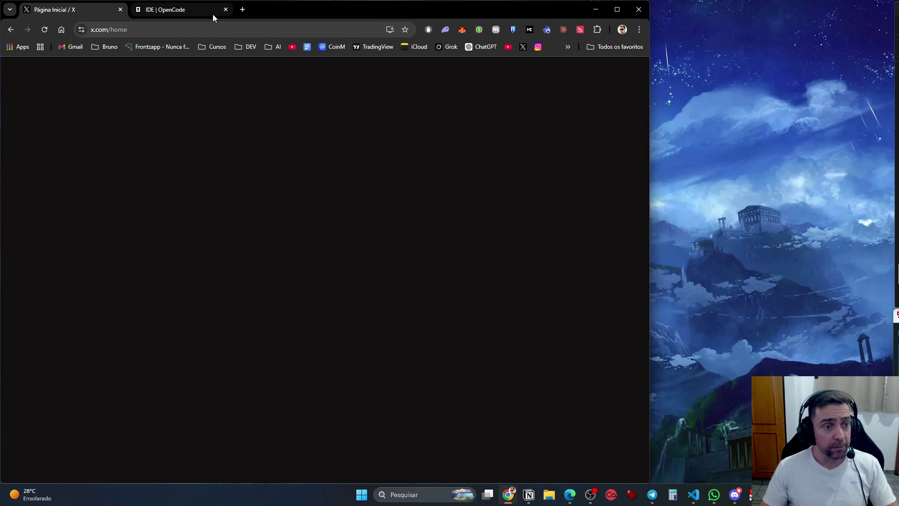
{"action": "middle_click", "coordinate": [212, 14]}
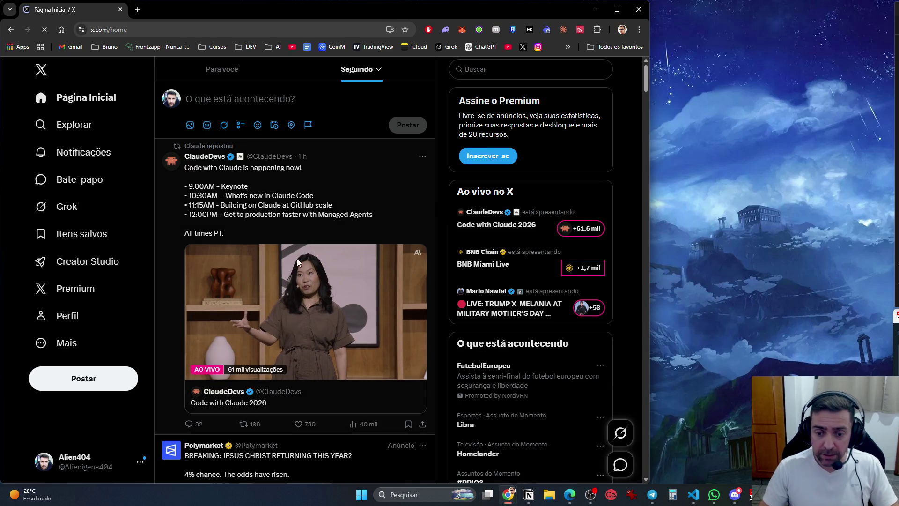
- Send /start to the Anuncie Fácil bot, copy the chat ID from its reply, and move Telegram beside X
{"action": "left_click", "coordinate": [653, 495]}
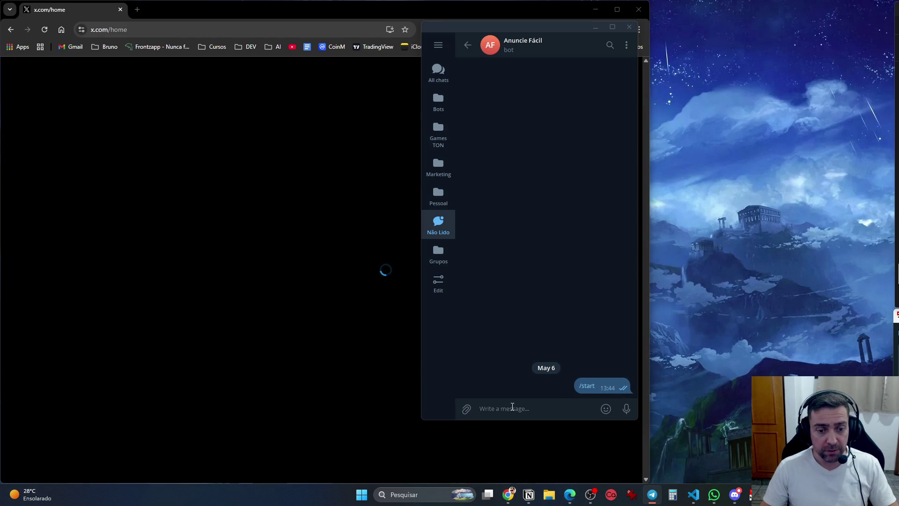
{"action": "left_click", "coordinate": [467, 410]}
{"action": "key", "text": "Escape"}
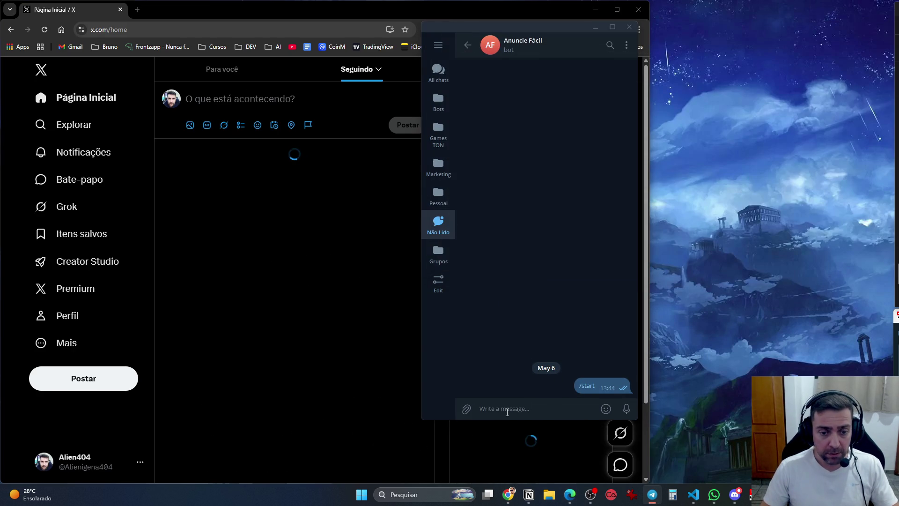
{"action": "type", "text": "/start"}
{"action": "key", "text": "Return"}
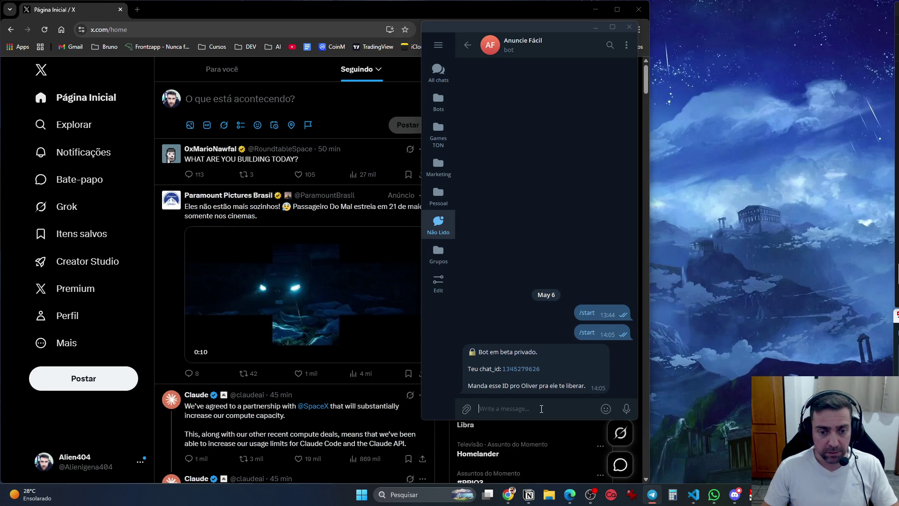
{"action": "left_click_drag", "start_coordinate": [551, 368], "coordinate": [502, 369]}
{"action": "key", "text": "alt+Tab"}
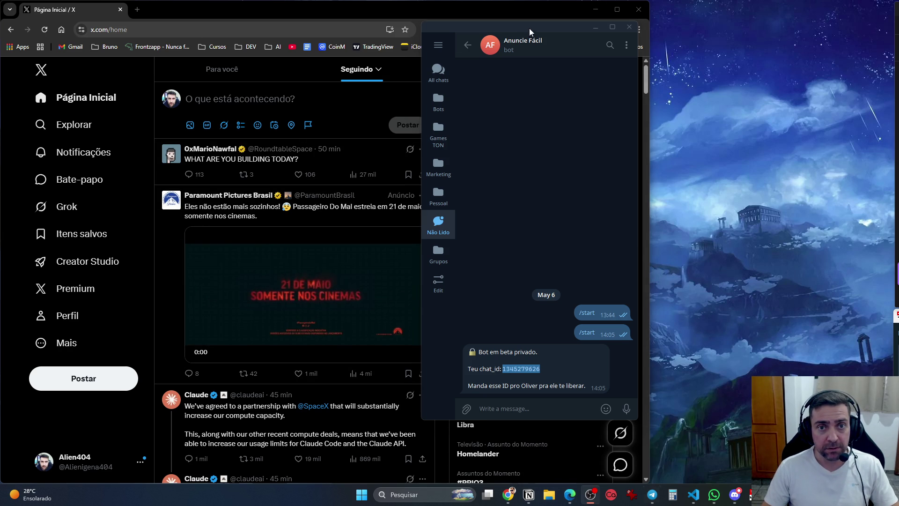
{"action": "left_click_drag", "start_coordinate": [529, 29], "coordinate": [770, 31]}
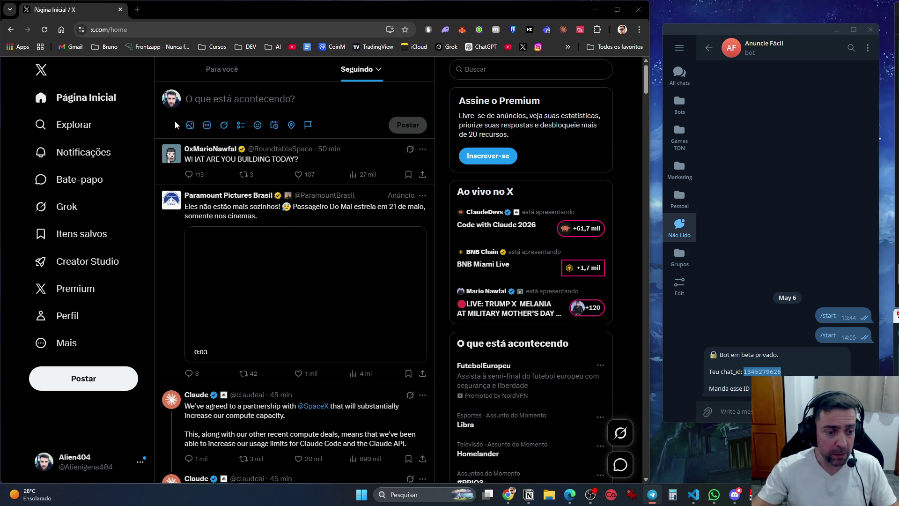
{"action": "scroll", "coordinate": [292, 321], "scroll_direction": "down", "scroll_amount": 2}
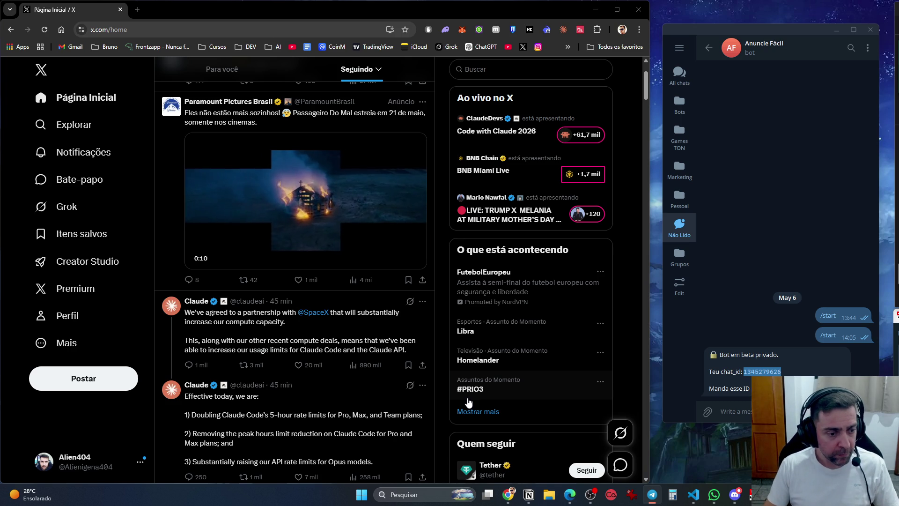
{"action": "scroll", "coordinate": [327, 337], "scroll_direction": "down", "scroll_amount": 3}
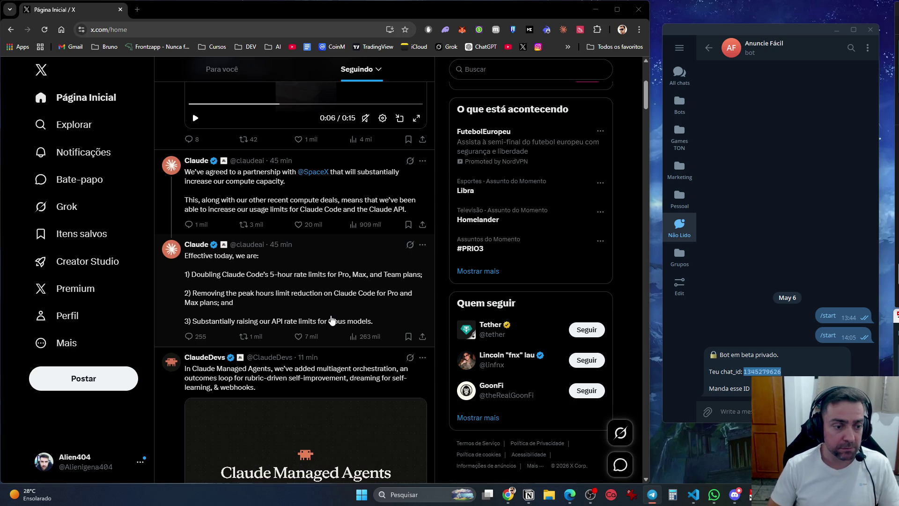
{"action": "left_click", "coordinate": [299, 336]}
{"action": "scroll", "coordinate": [324, 350], "scroll_direction": "down", "scroll_amount": 5}
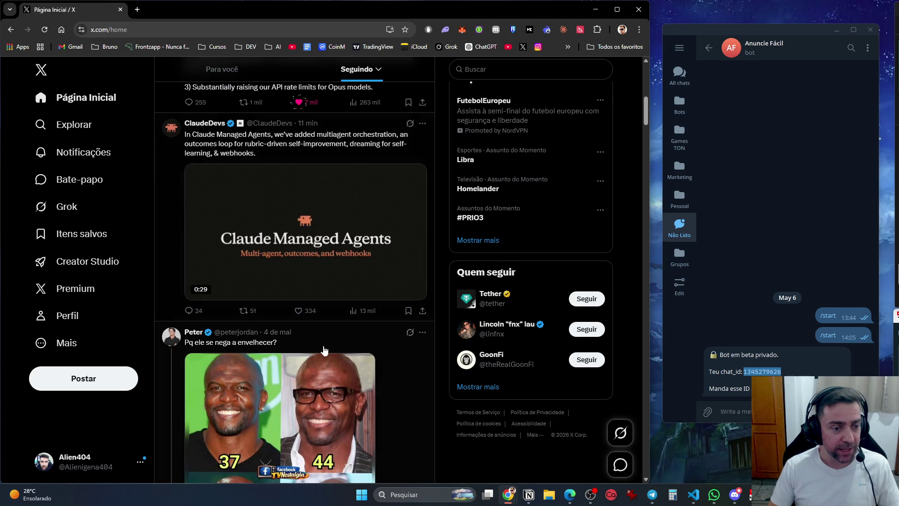
{"action": "scroll", "coordinate": [324, 350], "scroll_direction": "down", "scroll_amount": 10}
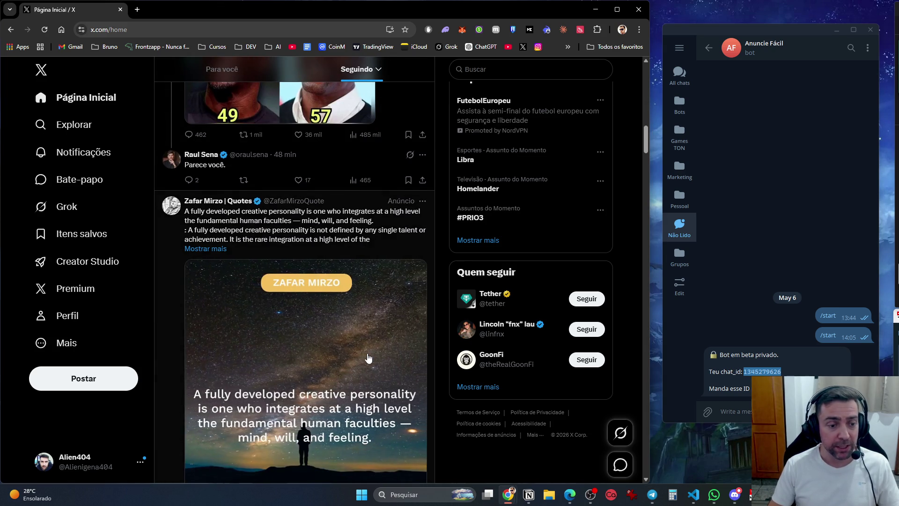
{"action": "scroll", "coordinate": [368, 359], "scroll_direction": "down", "scroll_amount": 6}
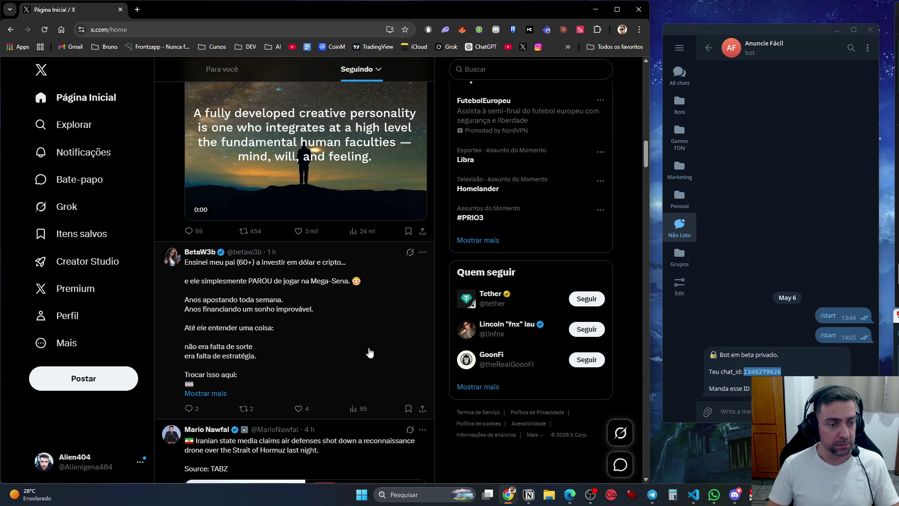
{"action": "scroll", "coordinate": [370, 352], "scroll_direction": "down", "scroll_amount": 5}
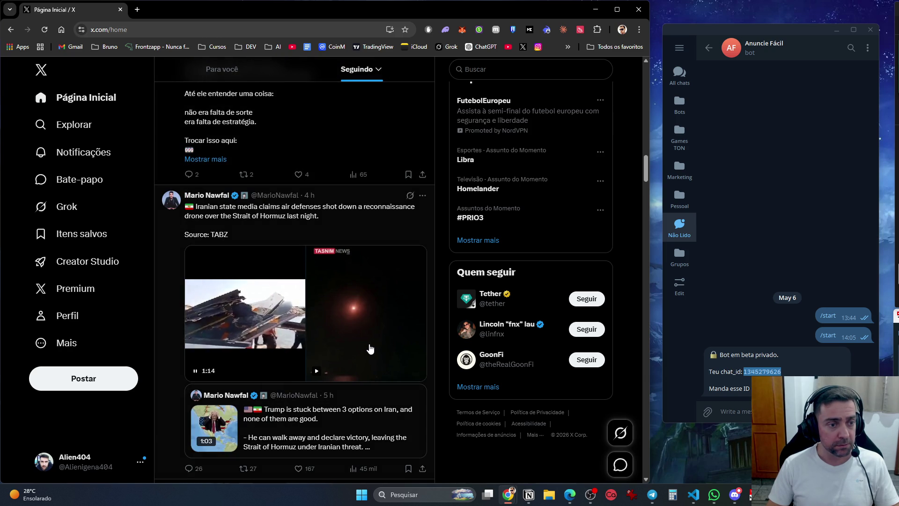
{"action": "scroll", "coordinate": [370, 349], "scroll_direction": "down", "scroll_amount": 8}
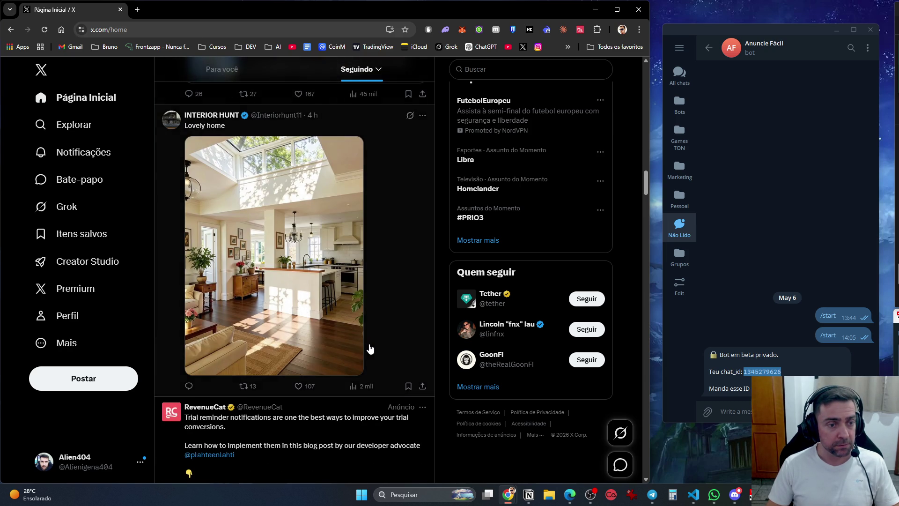
{"action": "scroll", "coordinate": [370, 349], "scroll_direction": "down", "scroll_amount": 8}
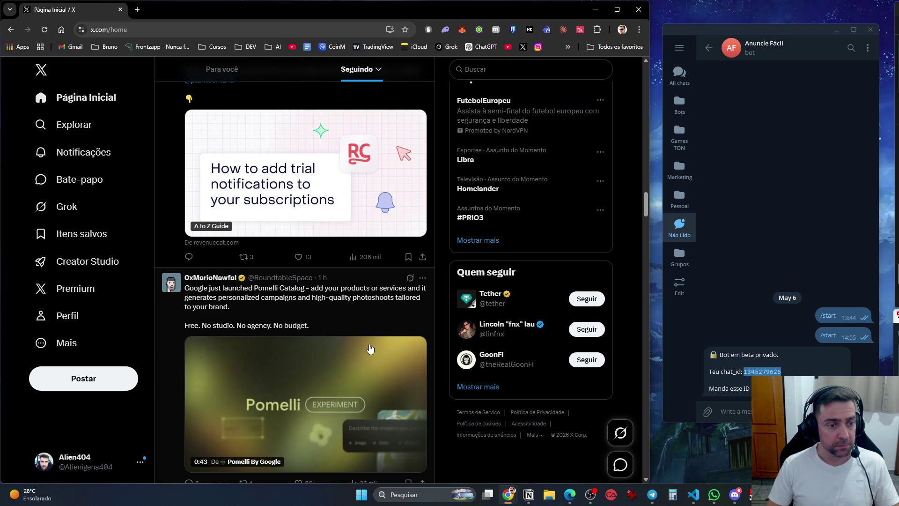
{"action": "scroll", "coordinate": [370, 348], "scroll_direction": "down", "scroll_amount": 3}
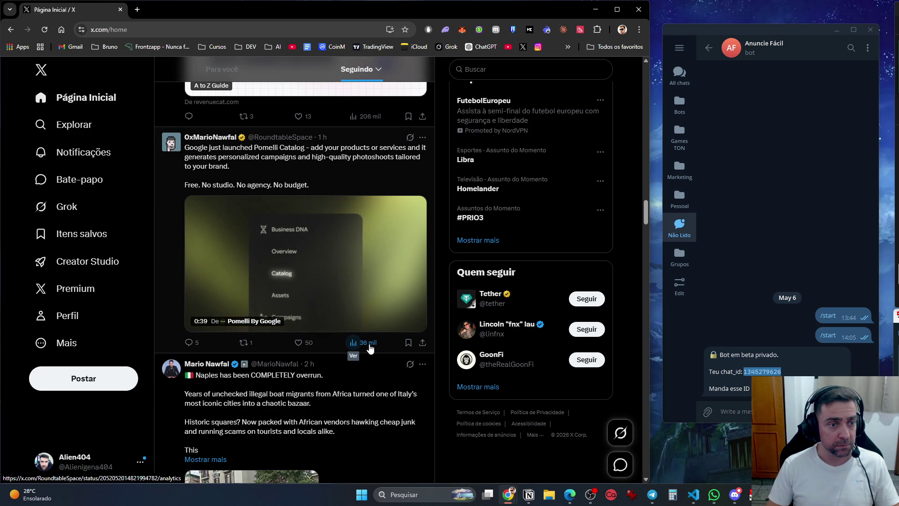
{"action": "scroll", "coordinate": [370, 349], "scroll_direction": "down", "scroll_amount": 4}
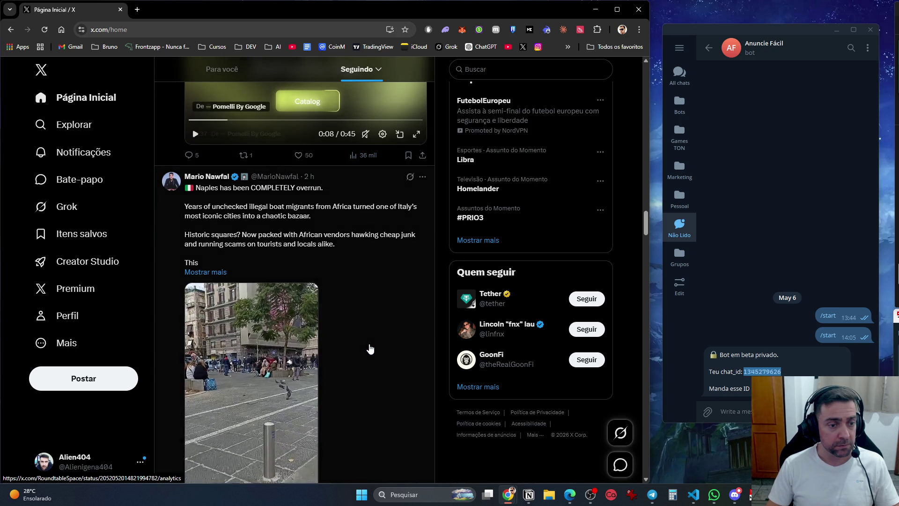
{"action": "scroll", "coordinate": [370, 349], "scroll_direction": "down", "scroll_amount": 5}
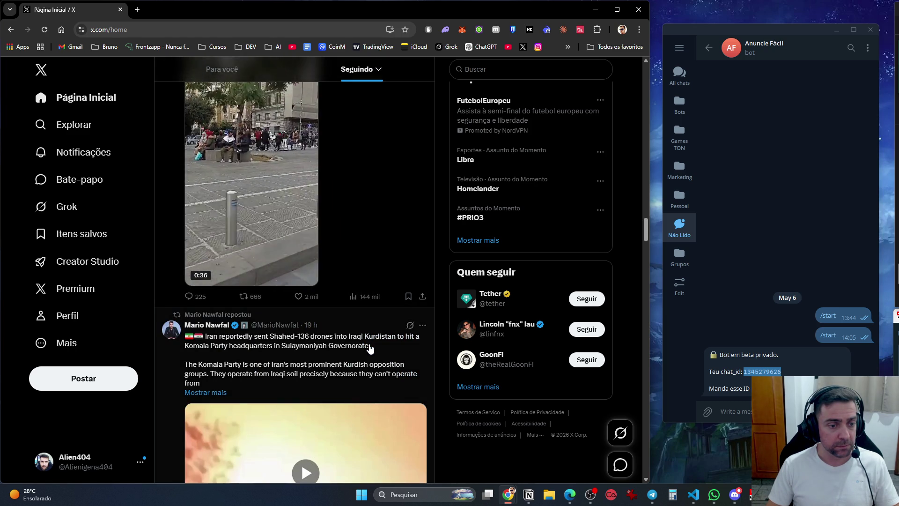
{"action": "scroll", "coordinate": [370, 347], "scroll_direction": "down", "scroll_amount": 4}
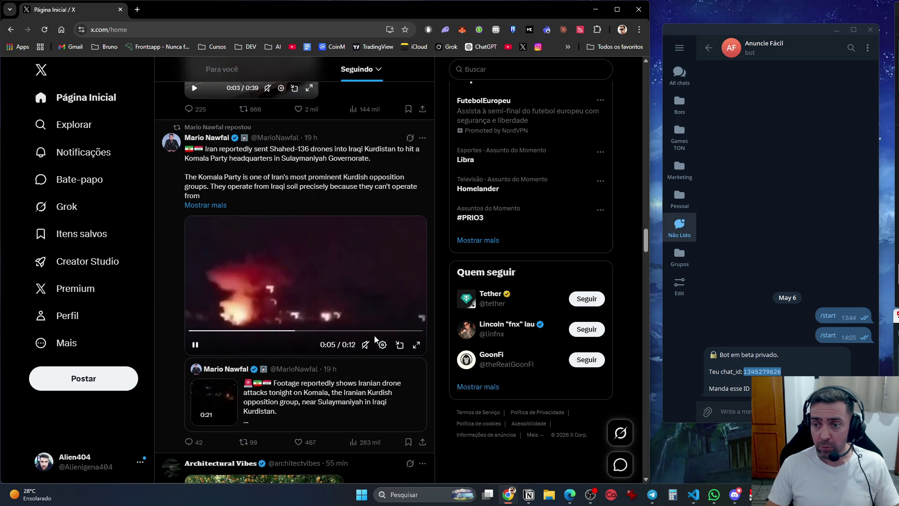
{"action": "scroll", "coordinate": [375, 338], "scroll_direction": "down", "scroll_amount": 7}
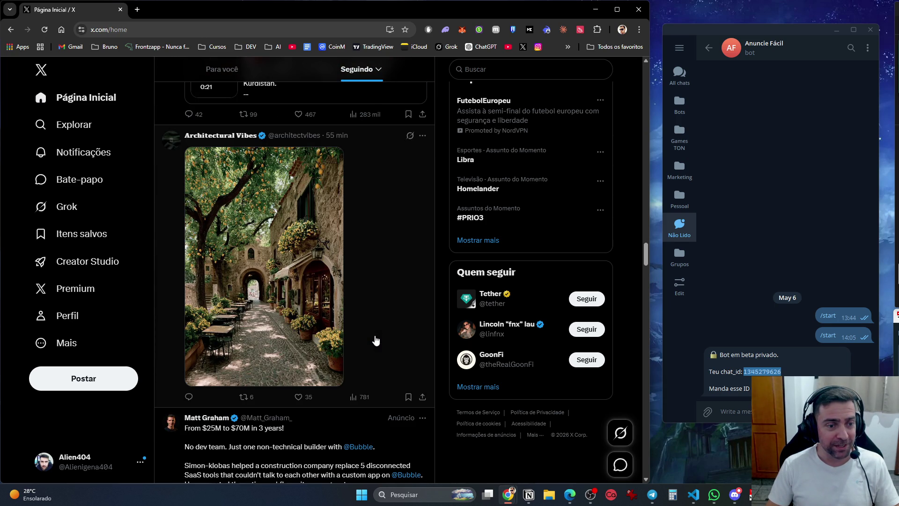
- Search the system for 'codex', then dismiss the search without opening anything
{"action": "key", "text": "super"}
{"action": "type", "text": "codex"}
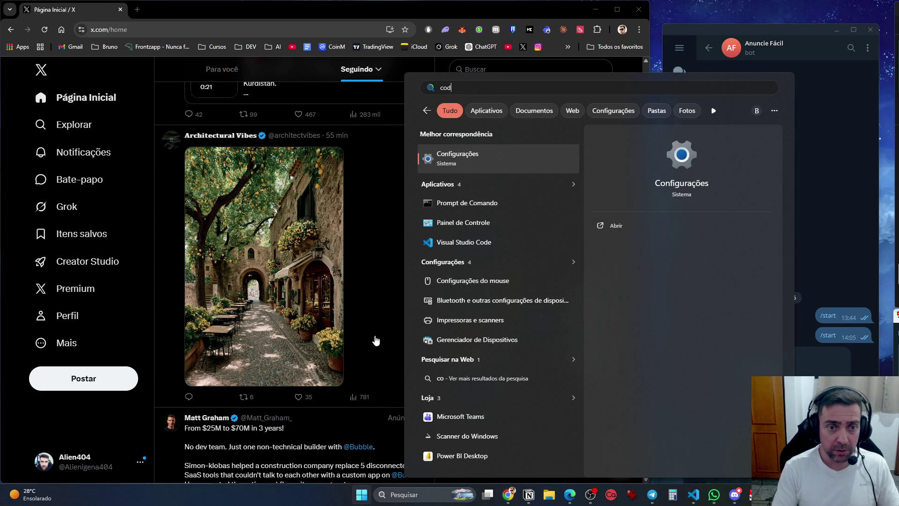
{"action": "key", "text": "Return"}
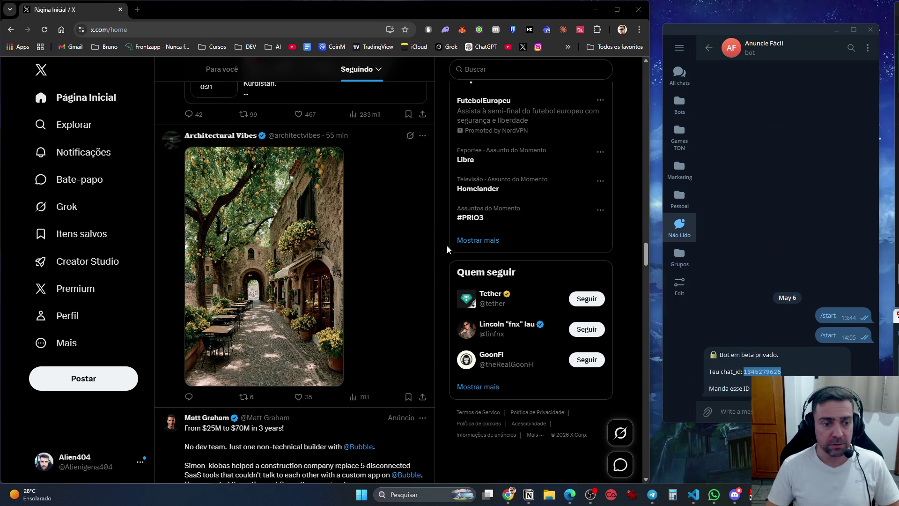
- Disconnect from Discord's Geral voice channel and hide the Discord window
{"action": "left_click", "coordinate": [734, 495]}
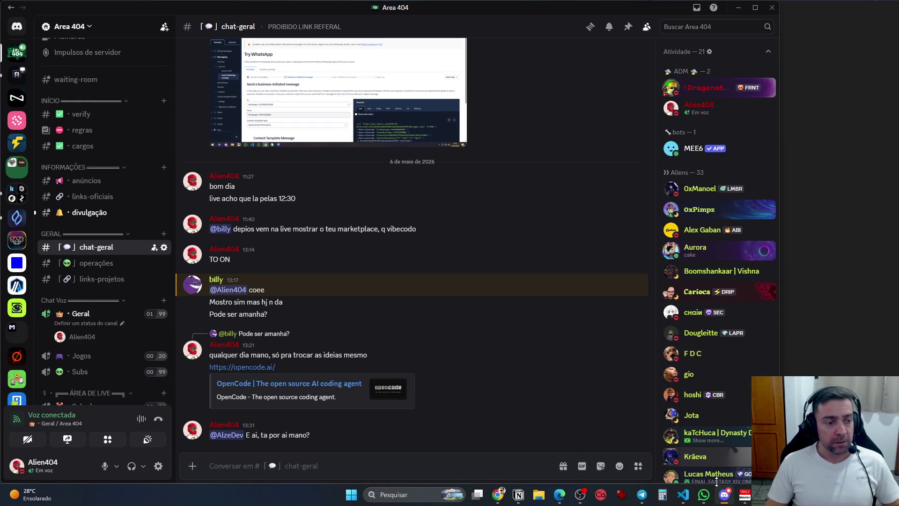
{"action": "left_click", "coordinate": [159, 419]}
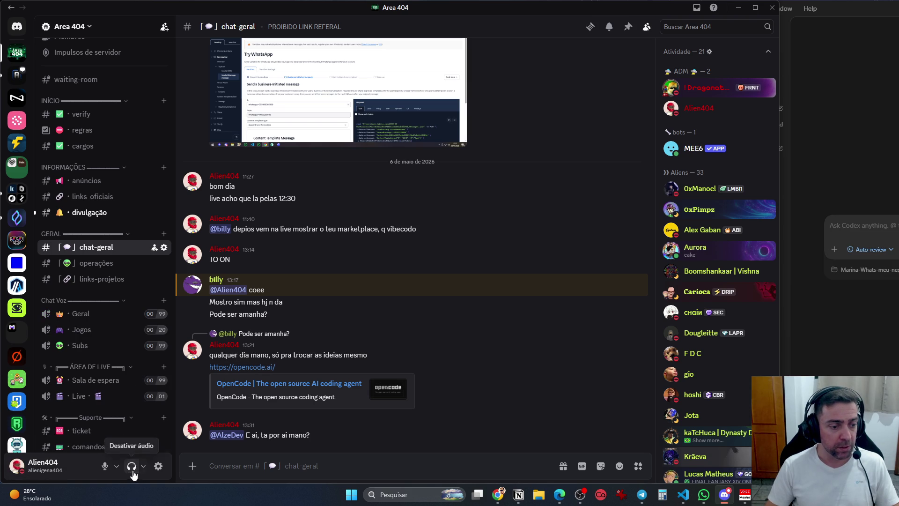
{"action": "left_click", "coordinate": [132, 466]}
{"action": "key", "text": "alt+Tab"}
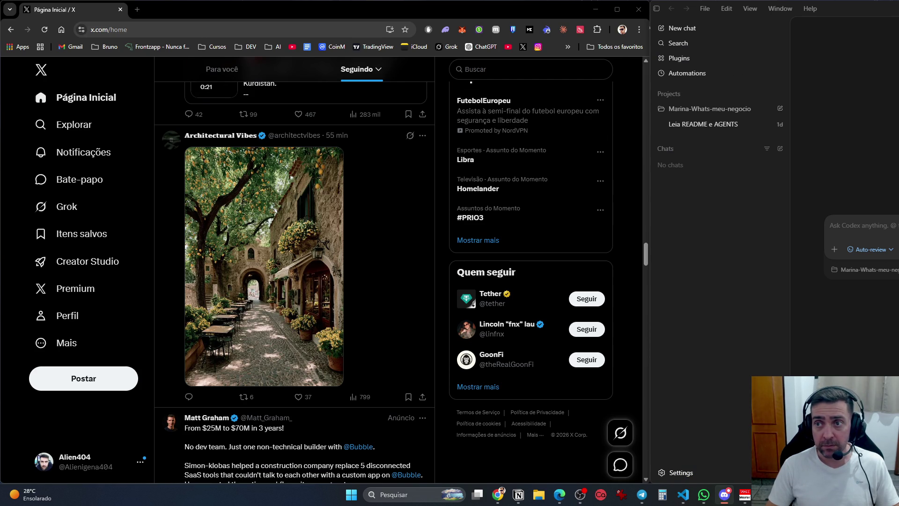
- Center the Codex window, open the 'Leia README e AGENTS' thread, and scroll its 18 changed files
{"action": "left_click_drag", "start_coordinate": [650, 253], "coordinate": [653, 252]}
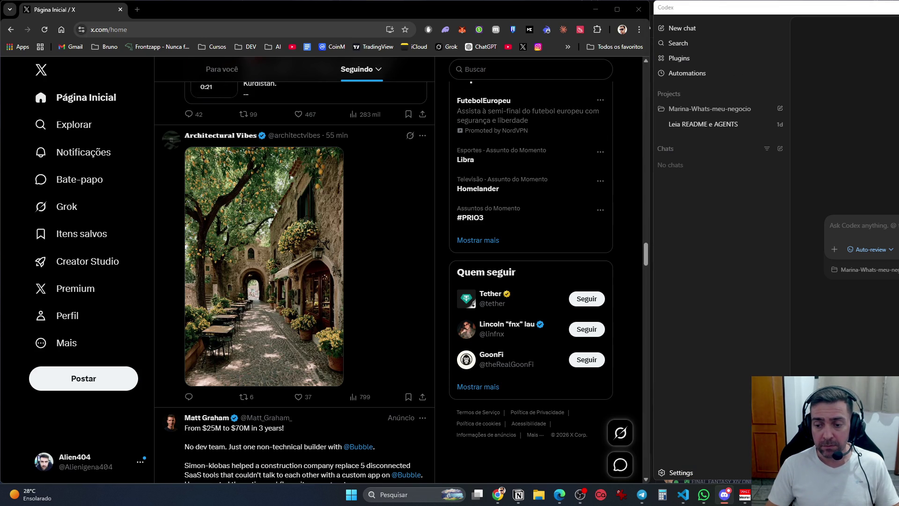
{"action": "mouse_move", "coordinate": [773, 7]}
{"action": "left_mouse_down"}
{"action": "mouse_move", "coordinate": [406, 17]}
{"action": "mouse_move", "coordinate": [504, 27]}
{"action": "mouse_move", "coordinate": [531, 44]}
{"action": "mouse_move", "coordinate": [561, 42]}
{"action": "left_mouse_up"}
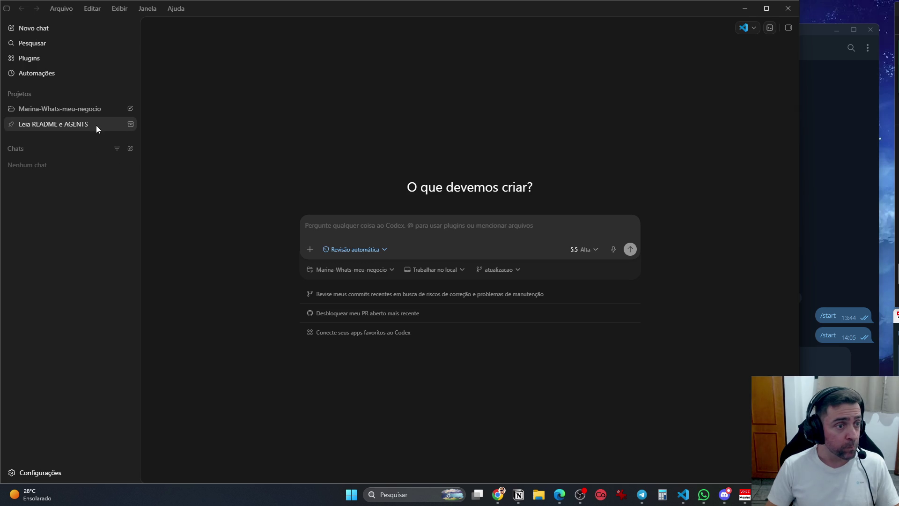
{"action": "left_click", "coordinate": [60, 122]}
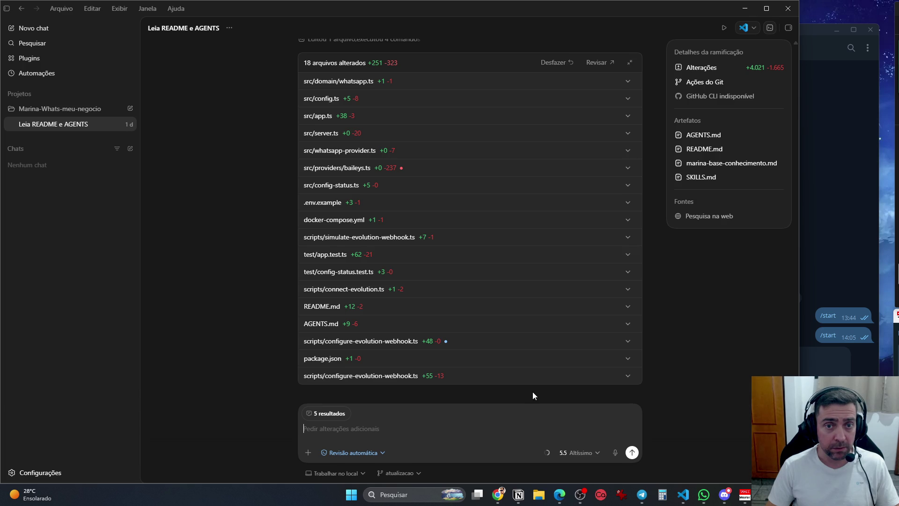
{"action": "scroll", "coordinate": [533, 393], "scroll_direction": "up", "scroll_amount": 3}
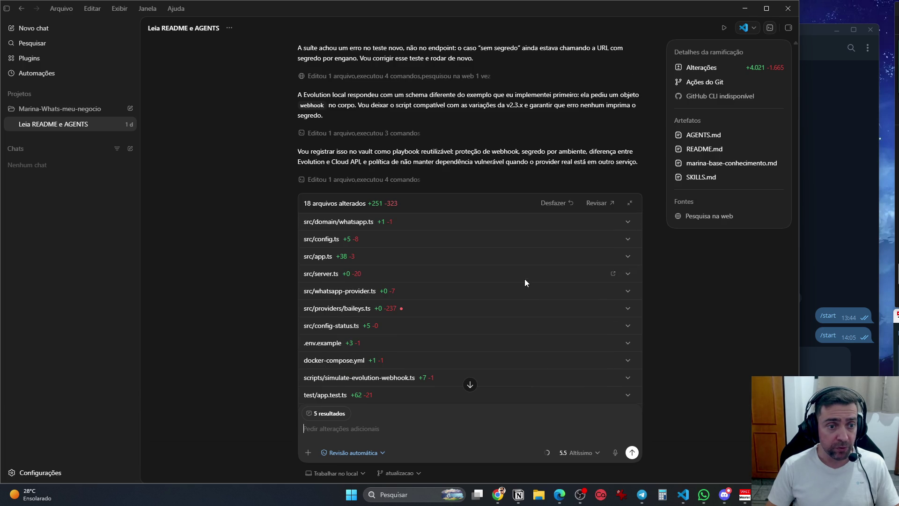
{"action": "scroll", "coordinate": [525, 282], "scroll_direction": "up", "scroll_amount": 5}
{"action": "scroll", "coordinate": [524, 279], "scroll_direction": "up", "scroll_amount": 7}
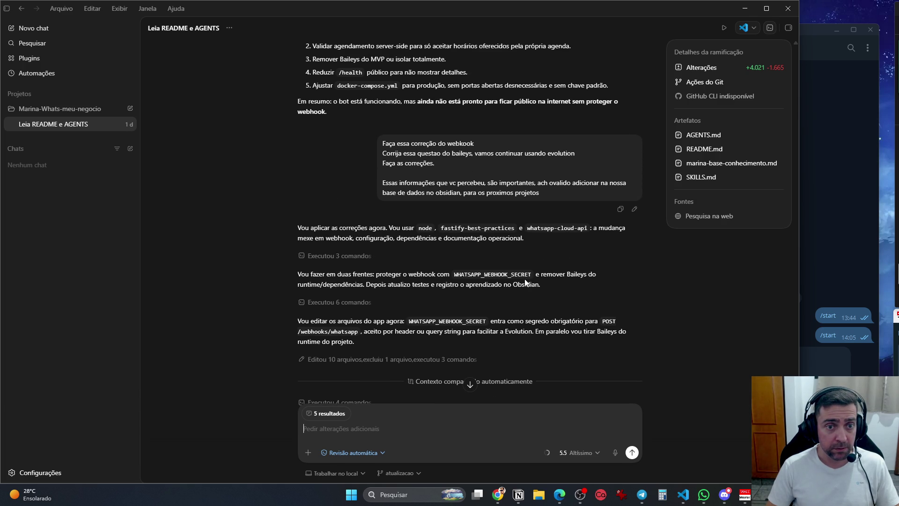
{"action": "scroll", "coordinate": [483, 260], "scroll_direction": "down", "scroll_amount": 15}
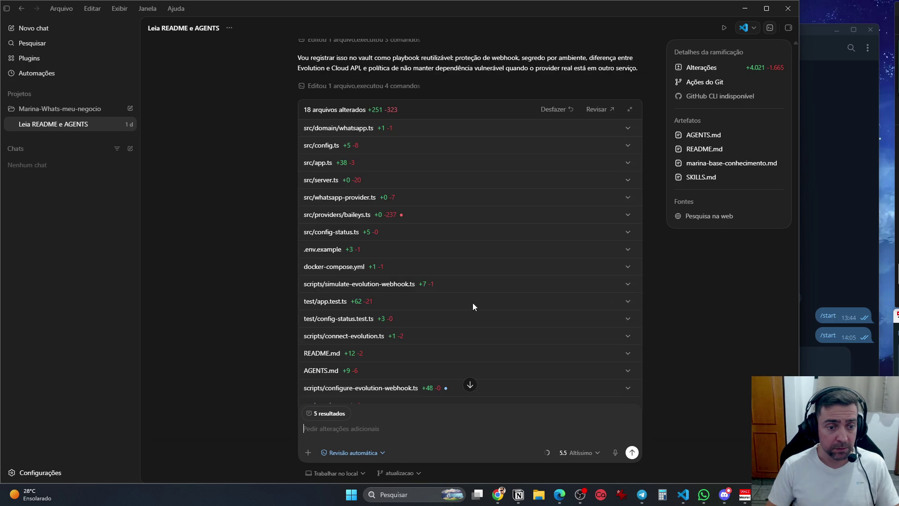
- Send 'continue de onde parou' to the Codex agent, then bring the X browser window back
{"action": "type", "text": "continue de o"}
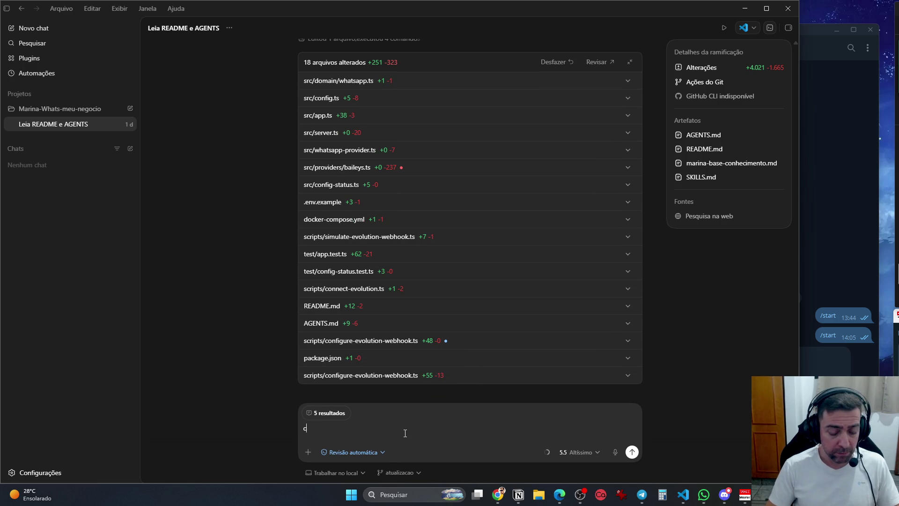
{"action": "type", "text": "nde parou"}
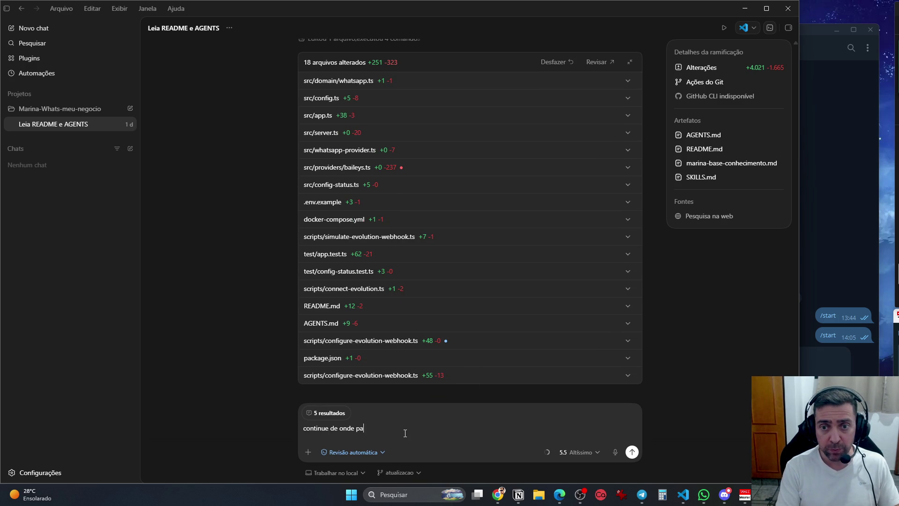
{"action": "key", "text": "Return"}
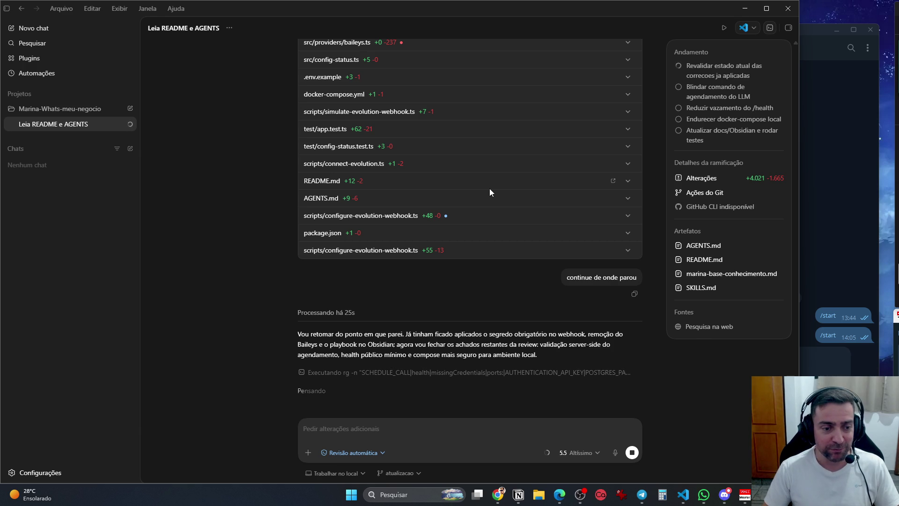
{"action": "mouse_move", "coordinate": [498, 494]}
{"action": "left_click", "coordinate": [461, 445]}
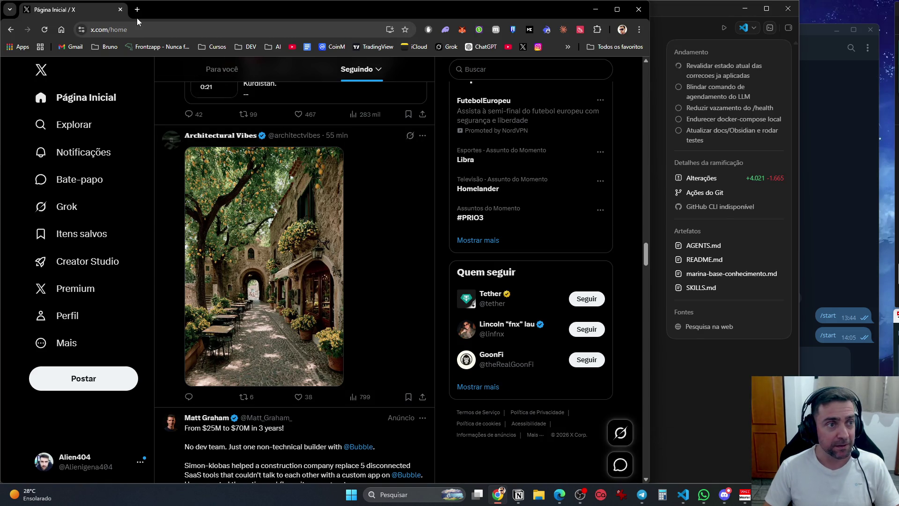
- Load chatgpt.com in a new tab by typing 'chat', and expand the ChatGPT sidebar
{"action": "left_click", "coordinate": [137, 9]}
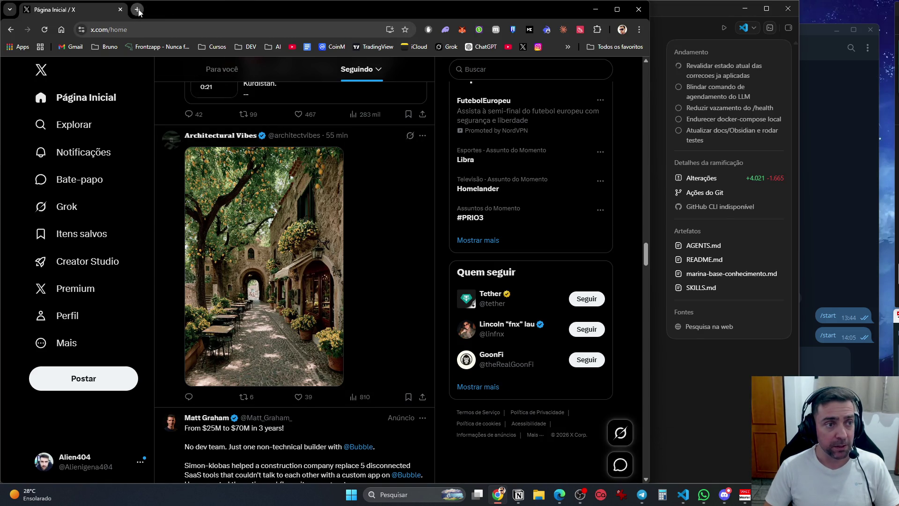
{"action": "type", "text": "chatgpt.com"}
{"action": "key", "text": "Return"}
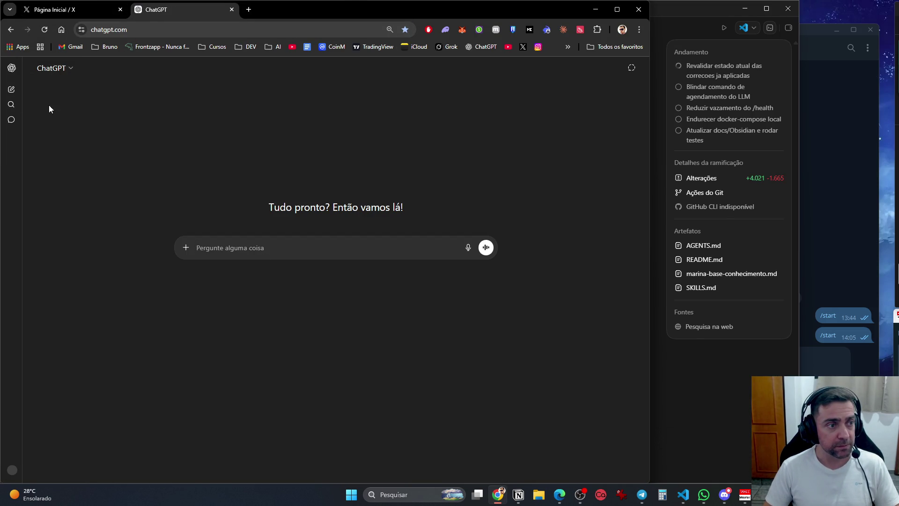
{"action": "left_click", "coordinate": [11, 68]}
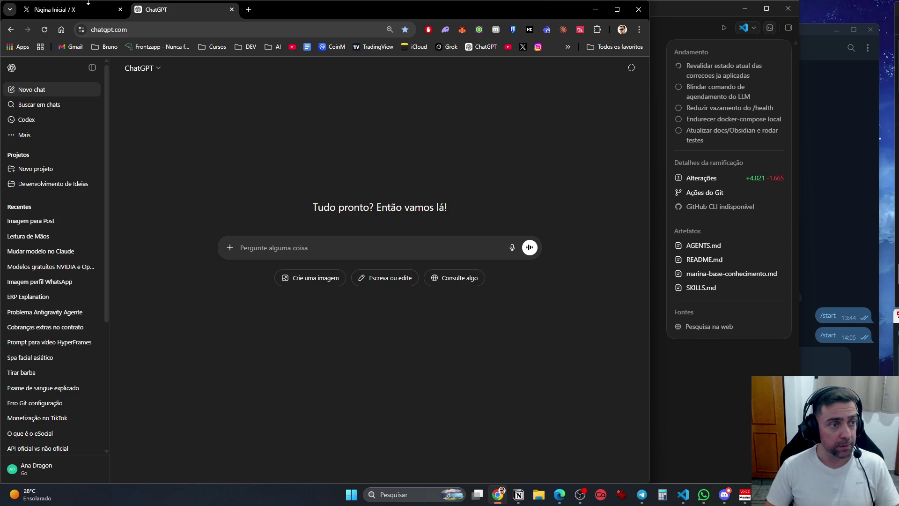
{"action": "key", "text": "alt+Tab"}
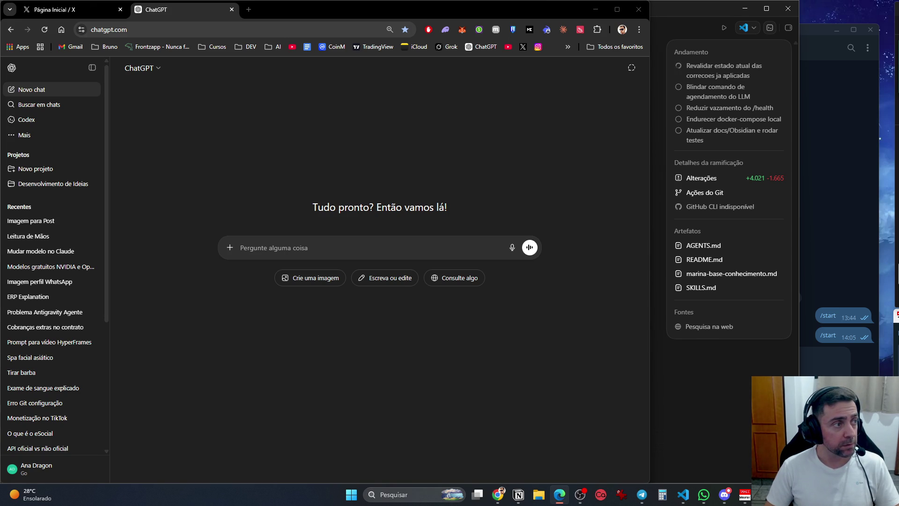
- Create the ChatGPT project 'Professor de Programação', then switch to the Codex window
{"action": "left_click", "coordinate": [50, 169]}
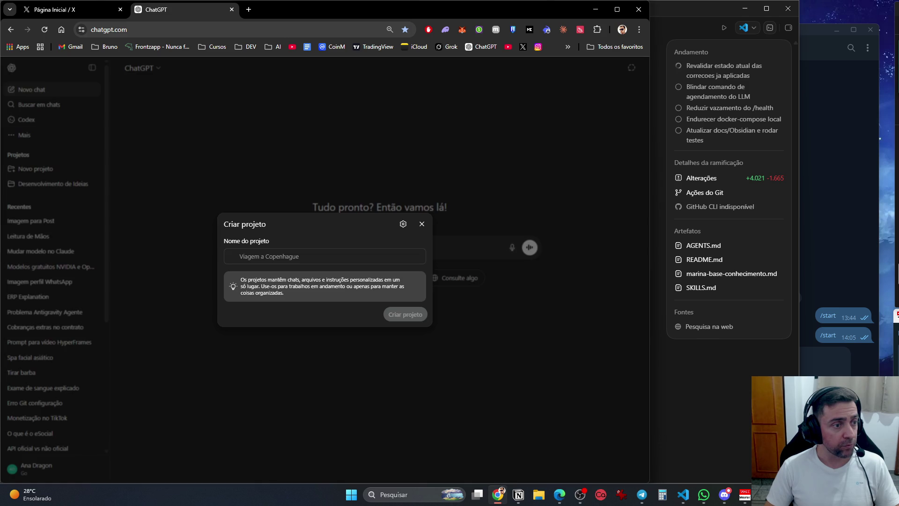
{"action": "left_click", "coordinate": [272, 261]}
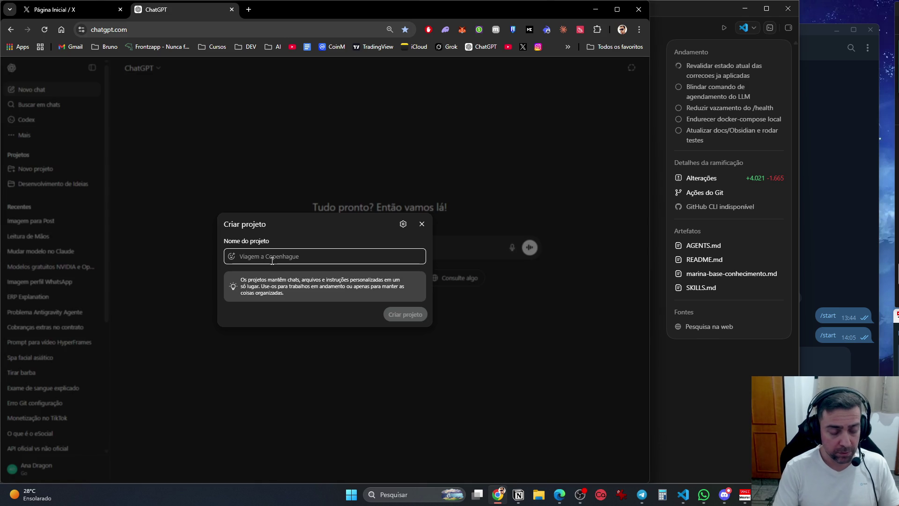
{"action": "type", "text": "Professor de"}
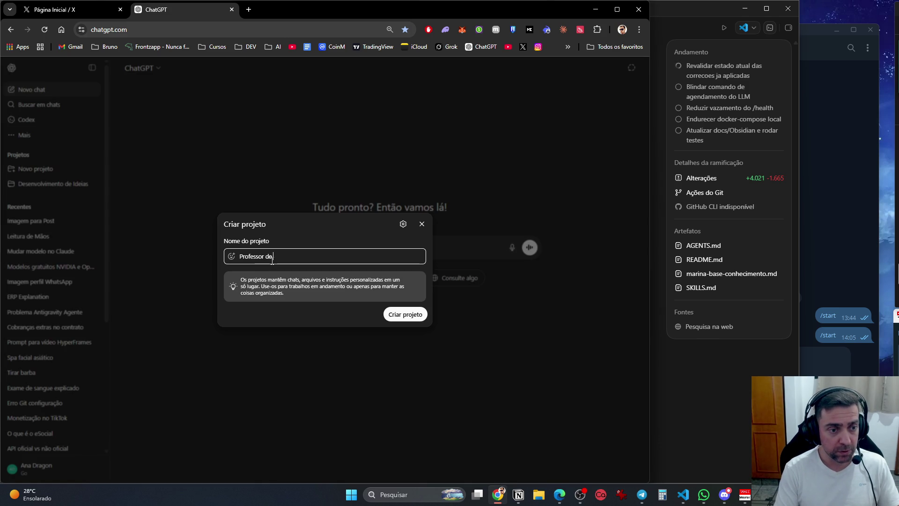
{"action": "type", "text": " Programação"}
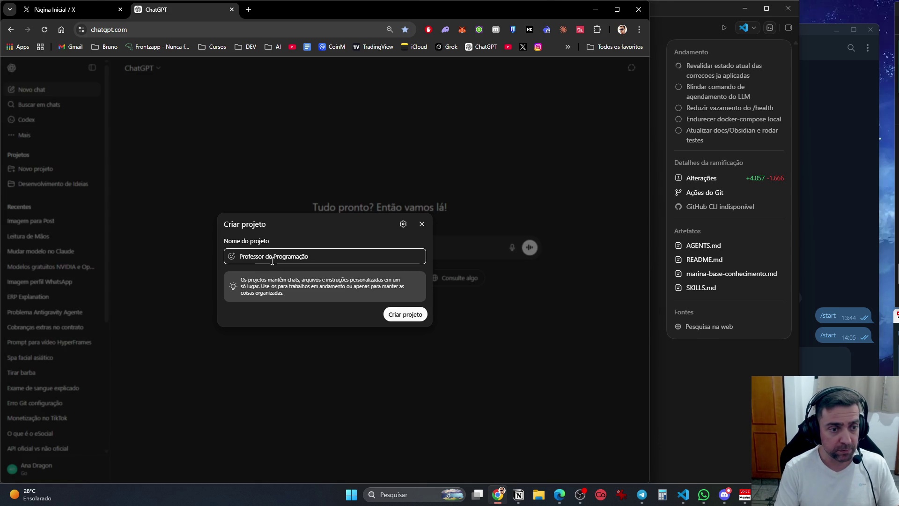
{"action": "key", "text": "BackSpace"}
{"action": "key", "text": "BackSpace"}
{"action": "type", "text": "aç"}
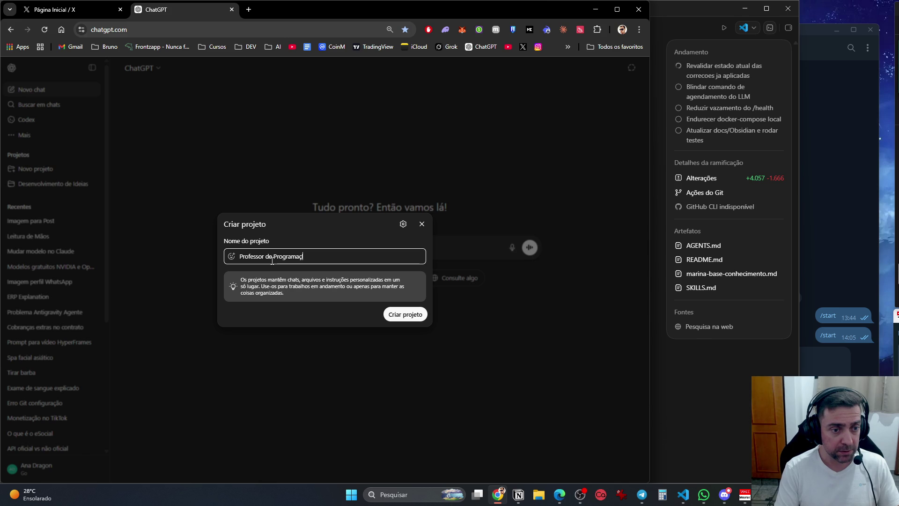
{"action": "type", "text": "ão"}
{"action": "key", "text": "Escape"}
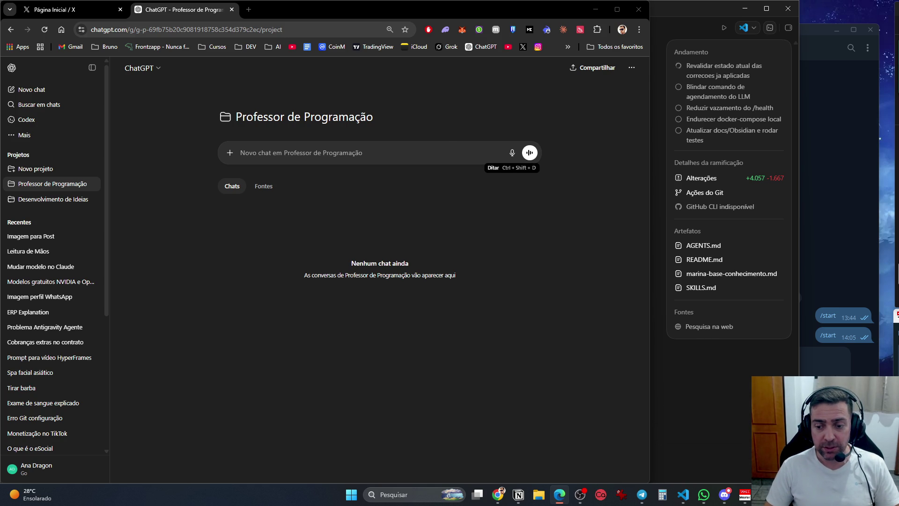
{"action": "key", "text": "alt+Tab"}
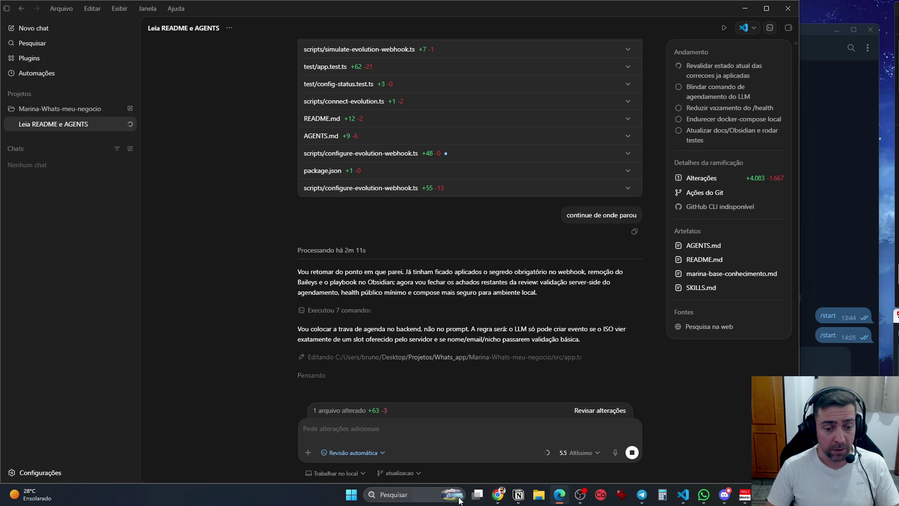
- Add a pasted-text source titled 'Instruções Iniciais' with the initial instructions to the project's sources
{"action": "left_click", "coordinate": [497, 494]}
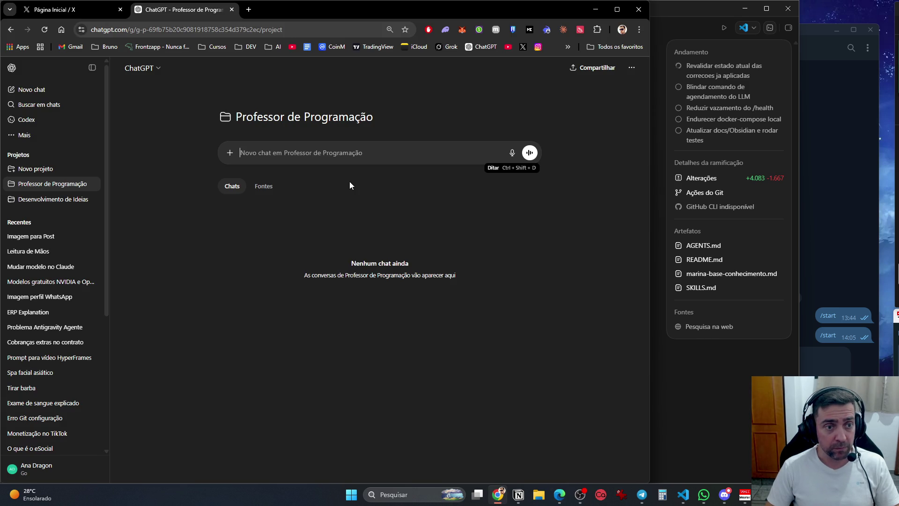
{"action": "left_click", "coordinate": [258, 189]}
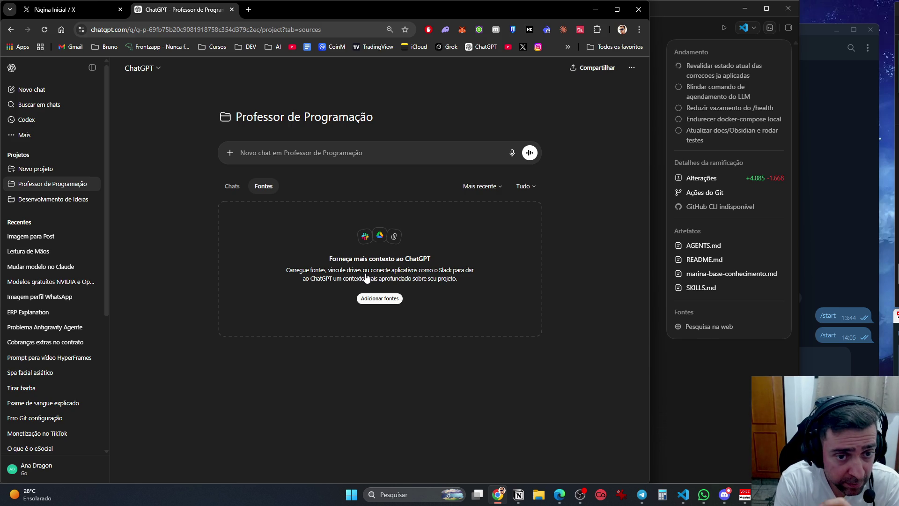
{"action": "left_click", "coordinate": [381, 299]}
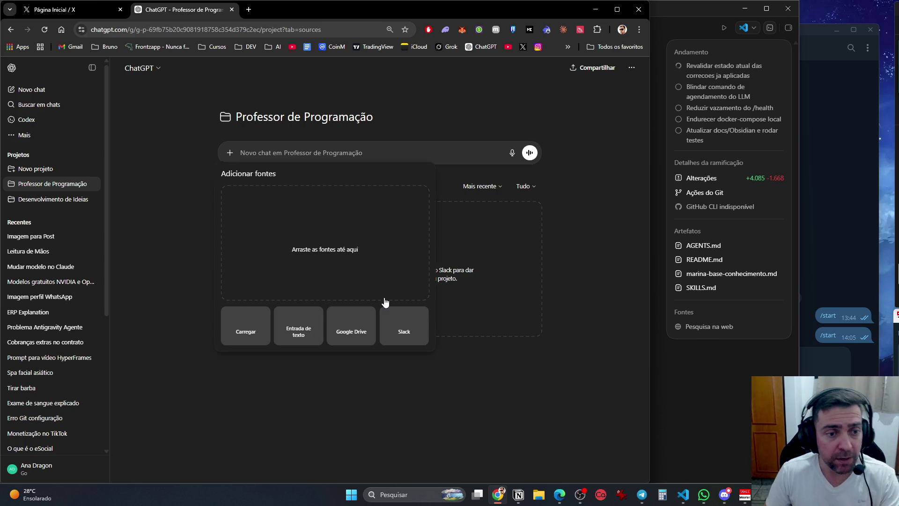
{"action": "left_click", "coordinate": [300, 318]}
{"action": "left_click", "coordinate": [276, 210]}
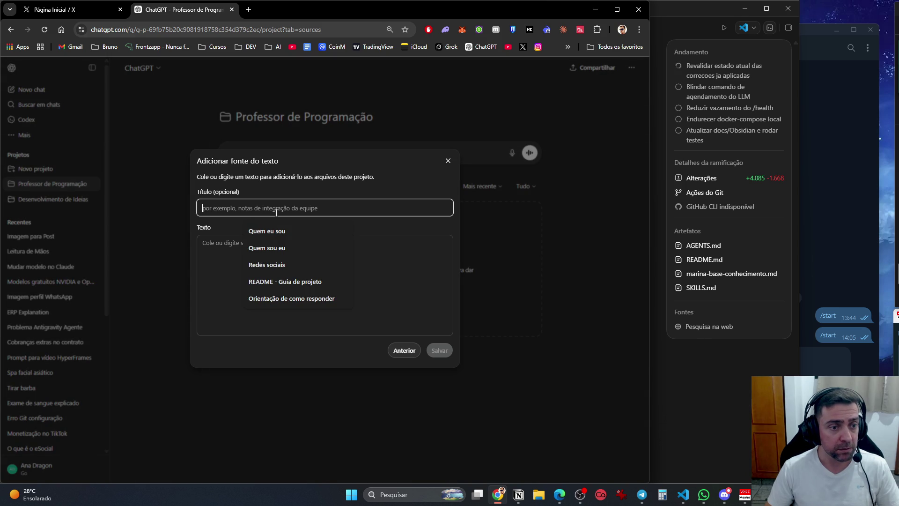
{"action": "type", "text": "Instruções "}
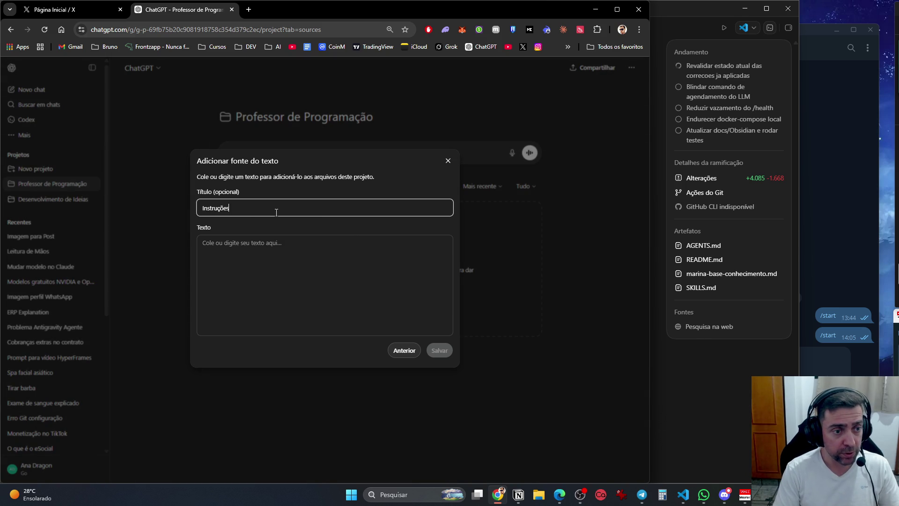
{"action": "type", "text": "Iniciais"}
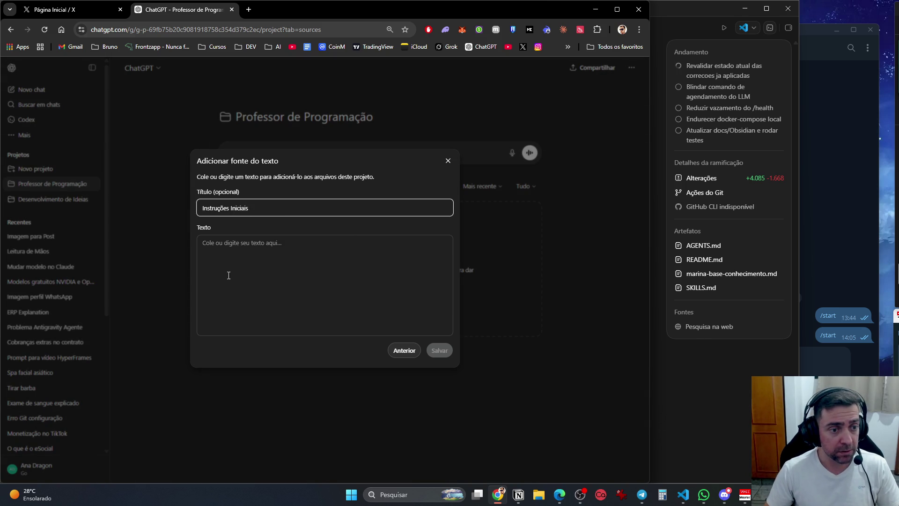
{"action": "left_click", "coordinate": [229, 275]}
{"action": "key", "text": "ctrl+v"}
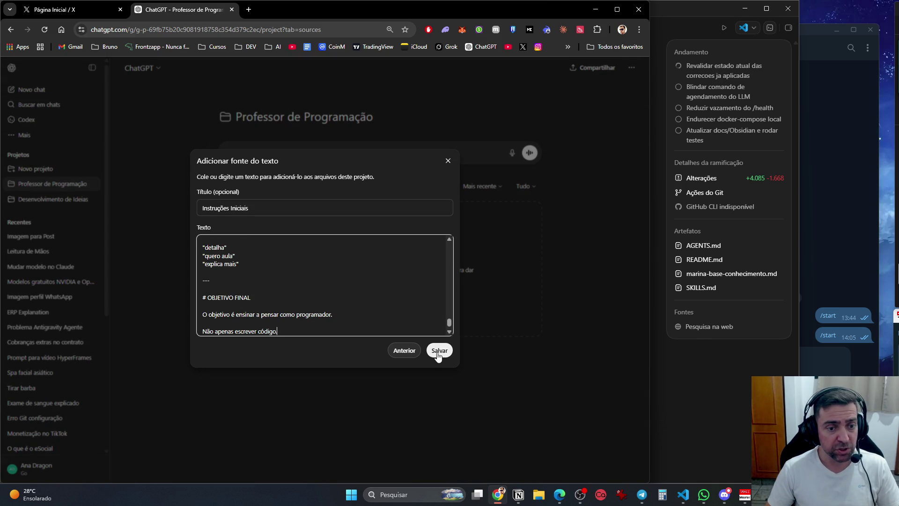
{"action": "left_click", "coordinate": [438, 351]}
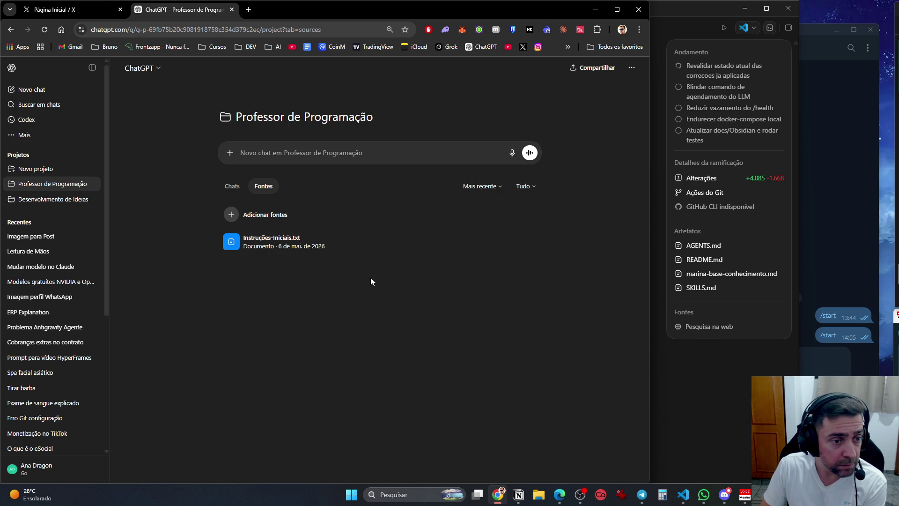
- Start a project chat asking 'Oi, vc tem acesso as instruções iniciais?'
{"action": "left_click", "coordinate": [231, 186]}
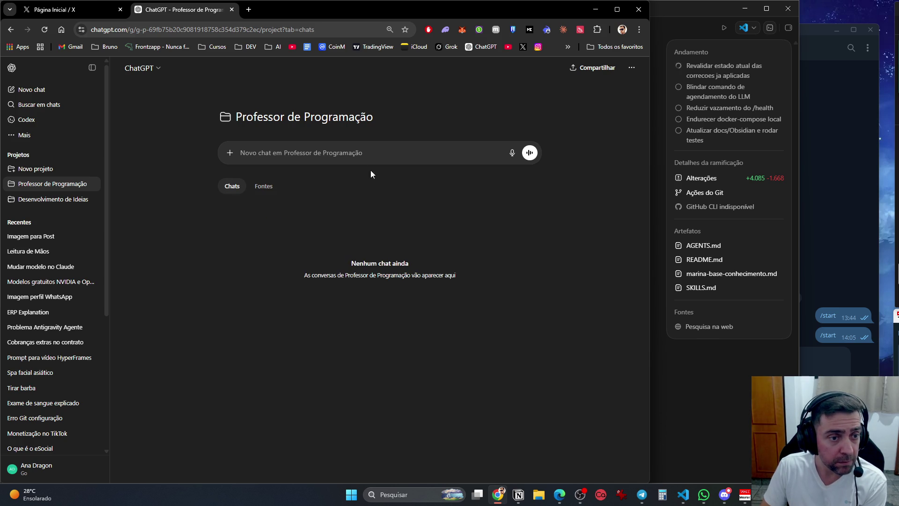
{"action": "left_click", "coordinate": [352, 155]}
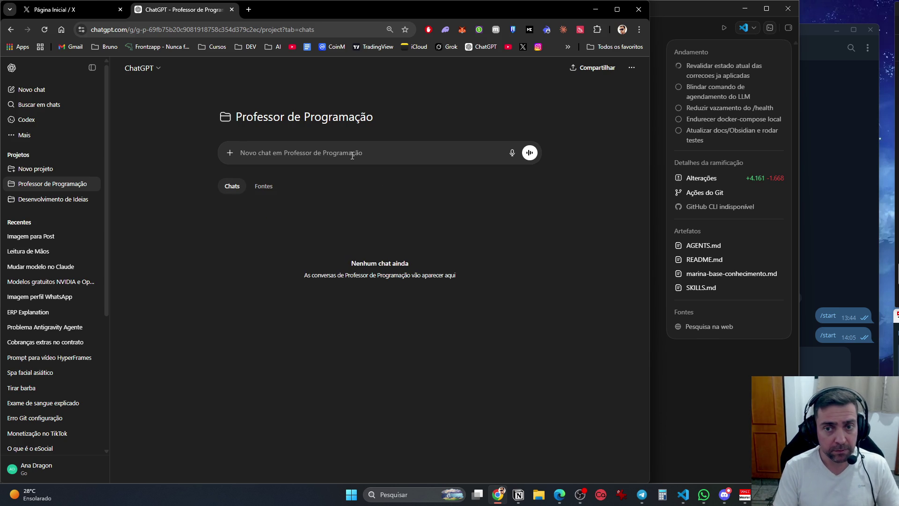
{"action": "type", "text": "Oi, vc tem"}
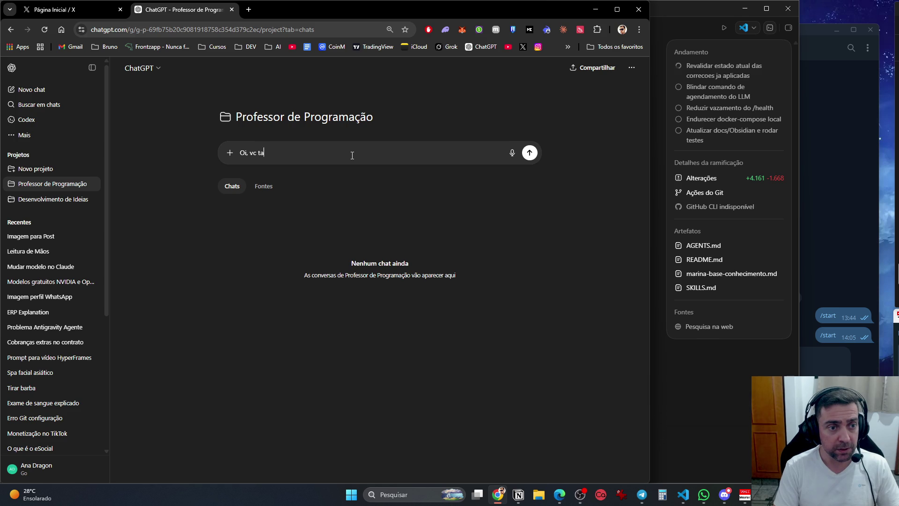
{"action": "type", "text": " acesso as "}
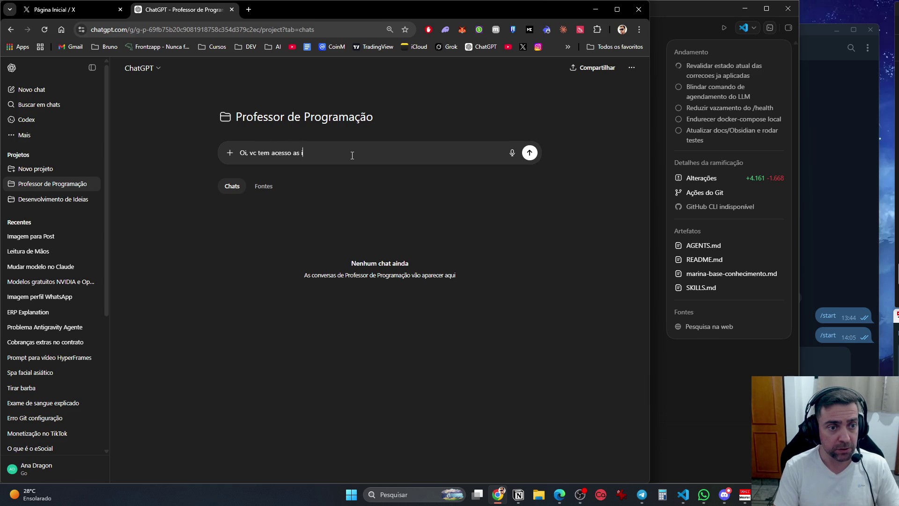
{"action": "type", "text": "instruções iniciai"}
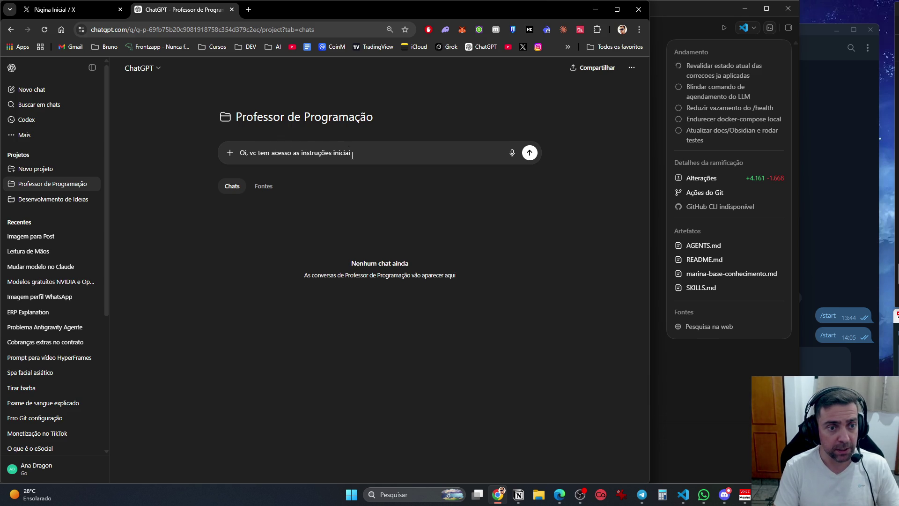
{"action": "type", "text": "s?"}
{"action": "key", "text": "Return"}
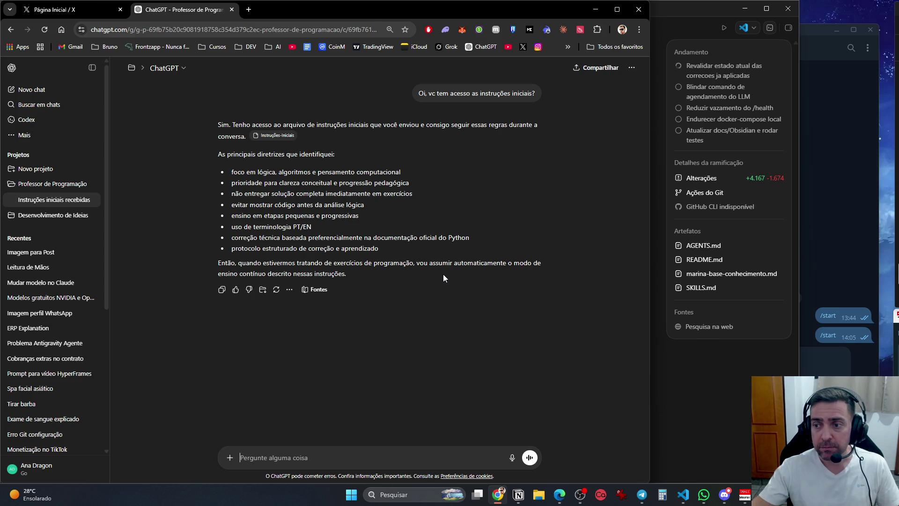
- Request a complete lesson on Docker and containers, then collapse the conversation list
{"action": "type", "text": "P"}
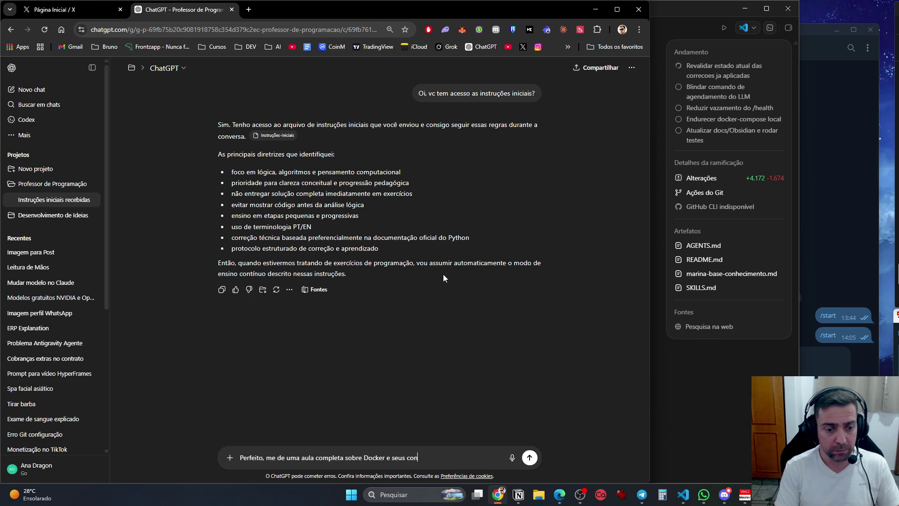
{"action": "type", "text": "ers"}
{"action": "key", "text": "Return"}
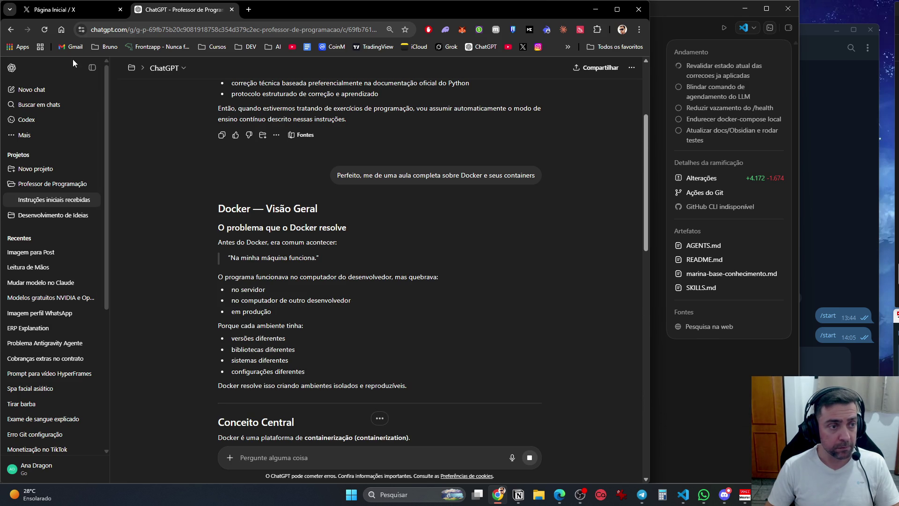
{"action": "left_click", "coordinate": [97, 70]}
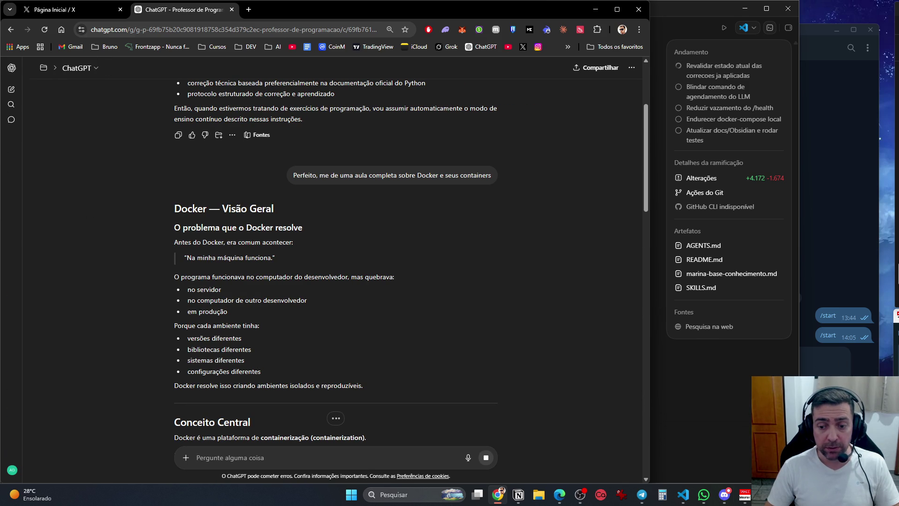
{"action": "key", "text": "alt+Tab"}
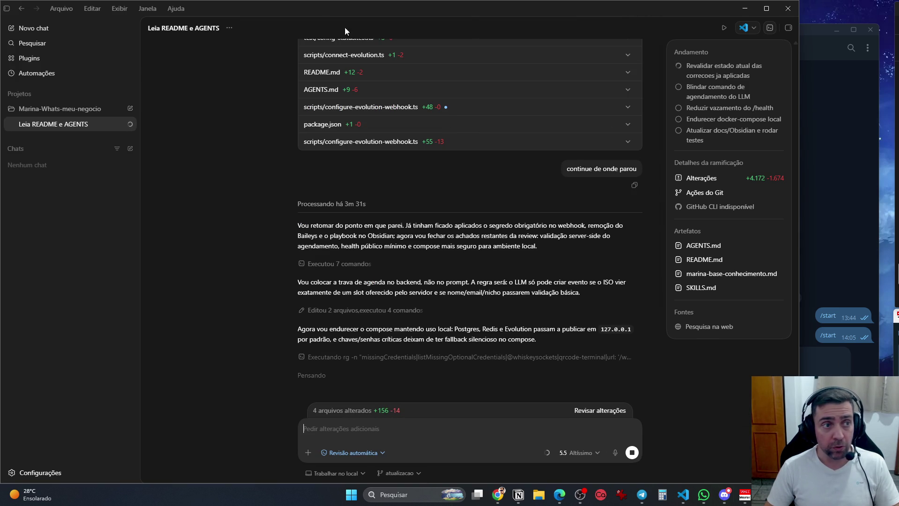
- Move the Codex window right and narrow it so it sits beside the ChatGPT page
{"action": "key", "text": "alt+Tab"}
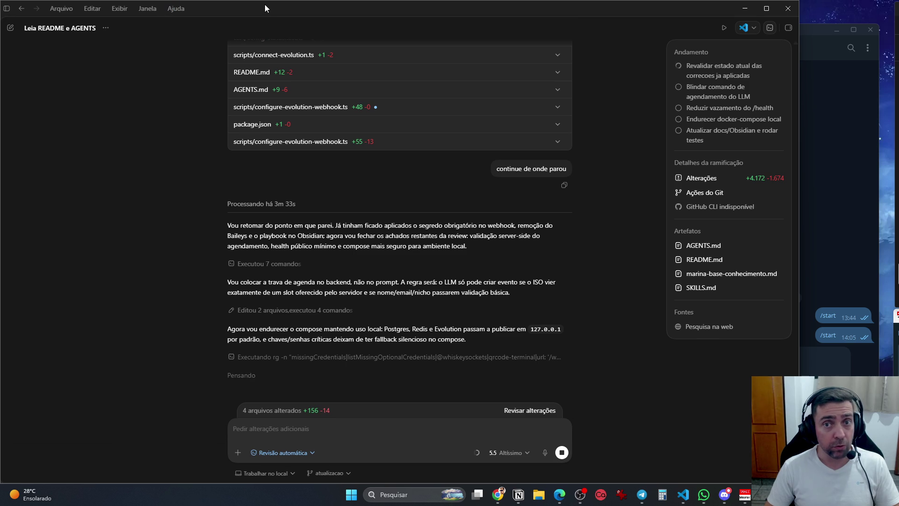
{"action": "left_click_drag", "start_coordinate": [301, 14], "coordinate": [360, 19]}
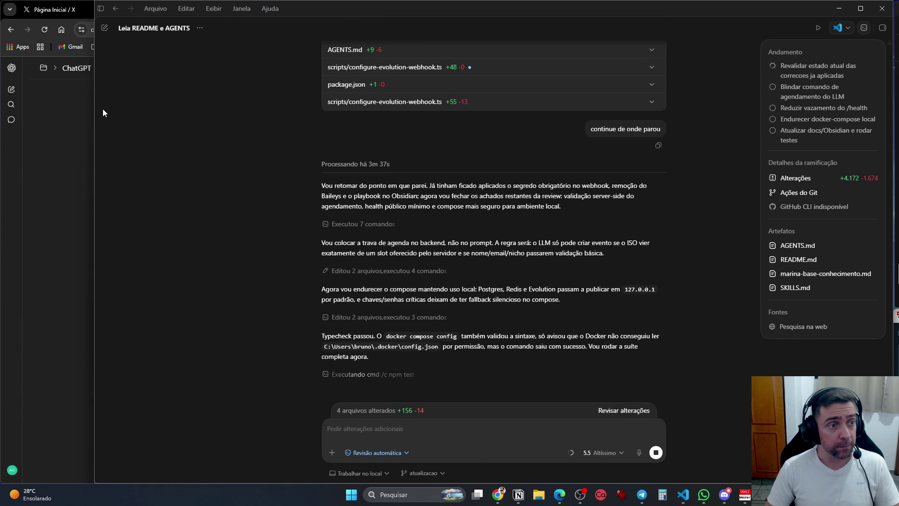
{"action": "mouse_move", "coordinate": [94, 118]}
{"action": "left_mouse_down"}
{"action": "mouse_move", "coordinate": [437, 130]}
{"action": "mouse_move", "coordinate": [652, 150]}
{"action": "mouse_move", "coordinate": [656, 160]}
{"action": "left_mouse_up"}
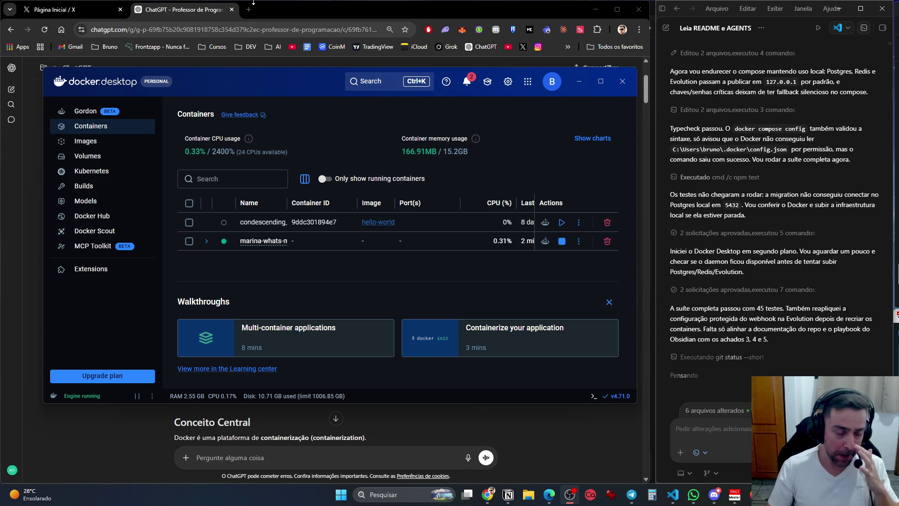
- Minimize Docker Desktop and scroll up through the agent's finished summary of fixes
{"action": "left_click", "coordinate": [579, 81]}
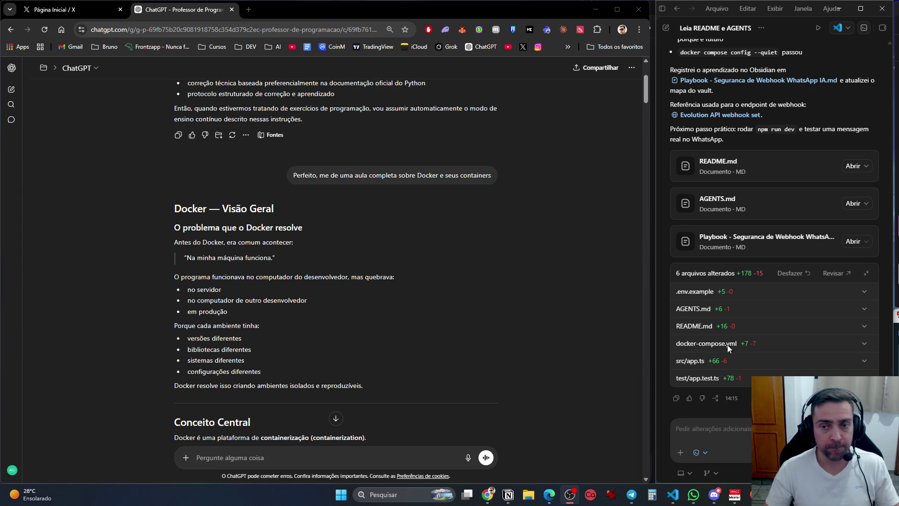
{"action": "scroll", "coordinate": [740, 359], "scroll_direction": "up", "scroll_amount": 10}
{"action": "scroll", "coordinate": [740, 360], "scroll_direction": "down", "scroll_amount": 4}
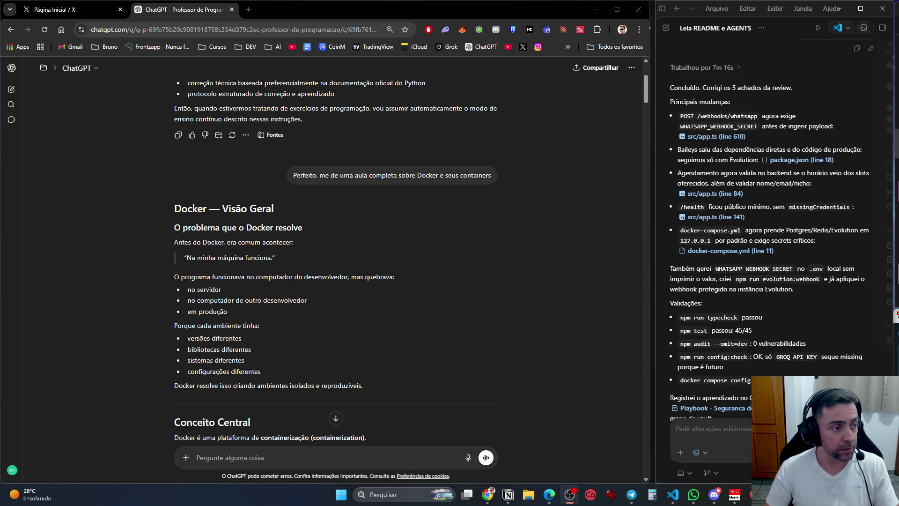
{"action": "left_click", "coordinate": [882, 27]}
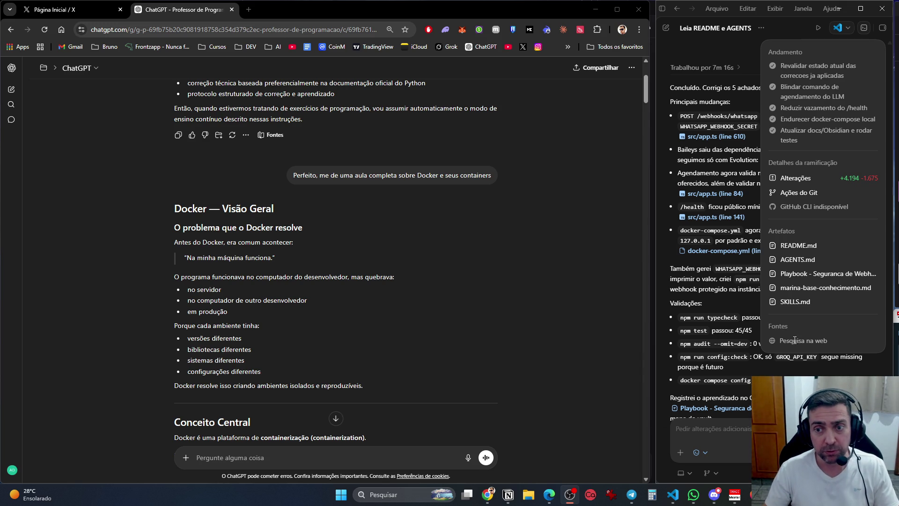
{"action": "left_click", "coordinate": [801, 255]}
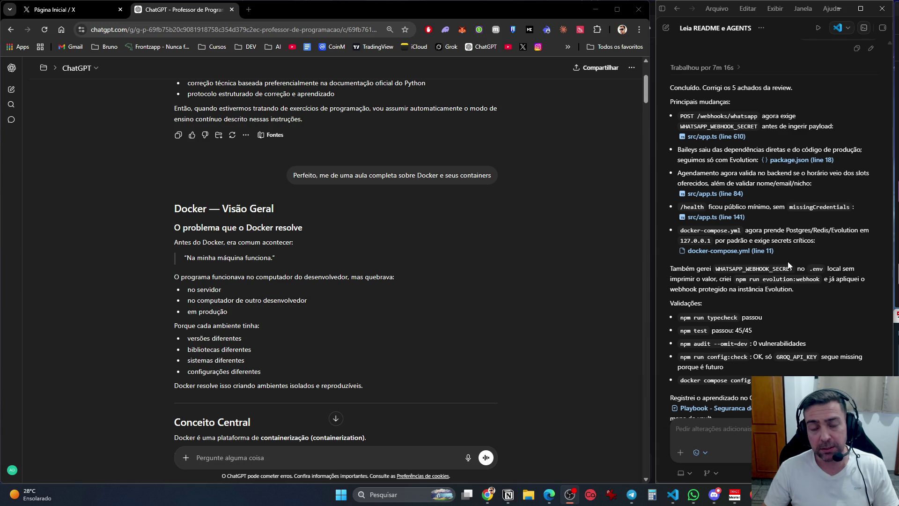
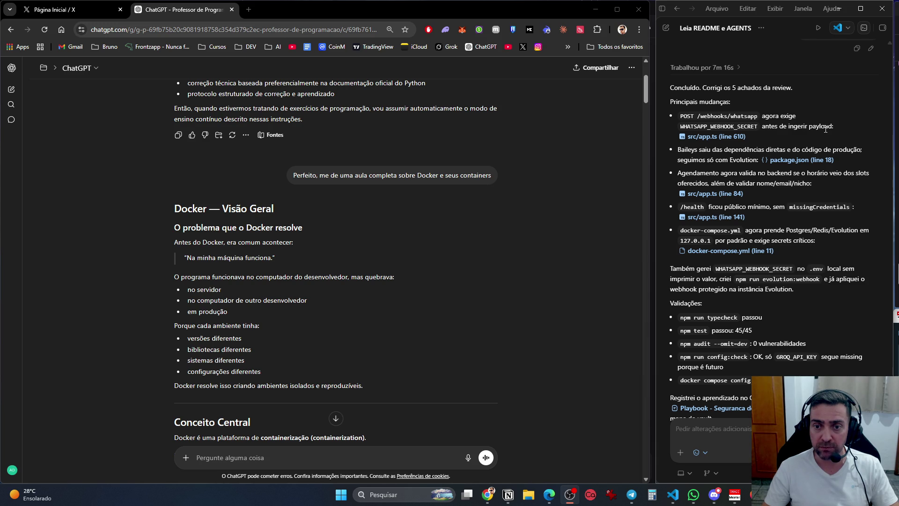
- Read Codex's fix summary and the six changed files, then switch to Desktop 2
{"action": "scroll", "coordinate": [824, 132], "scroll_direction": "down", "scroll_amount": 2}
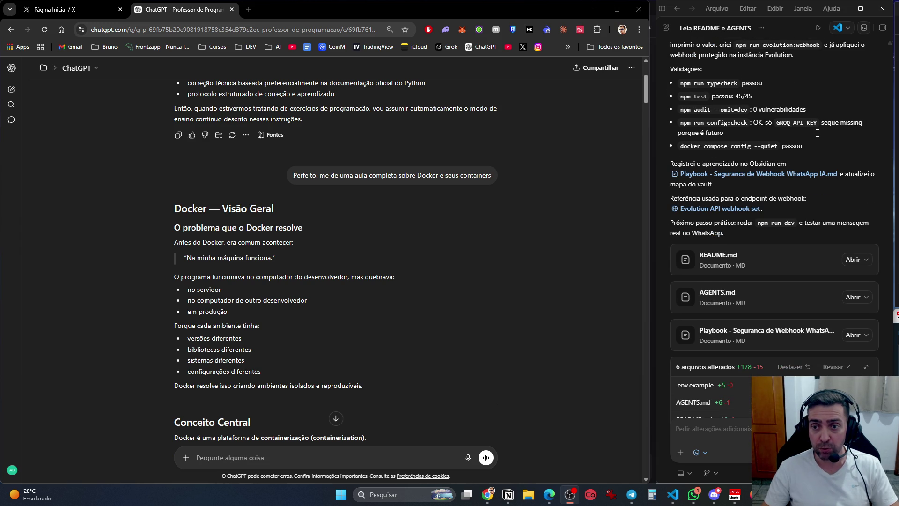
{"action": "scroll", "coordinate": [817, 133], "scroll_direction": "down", "scroll_amount": 2}
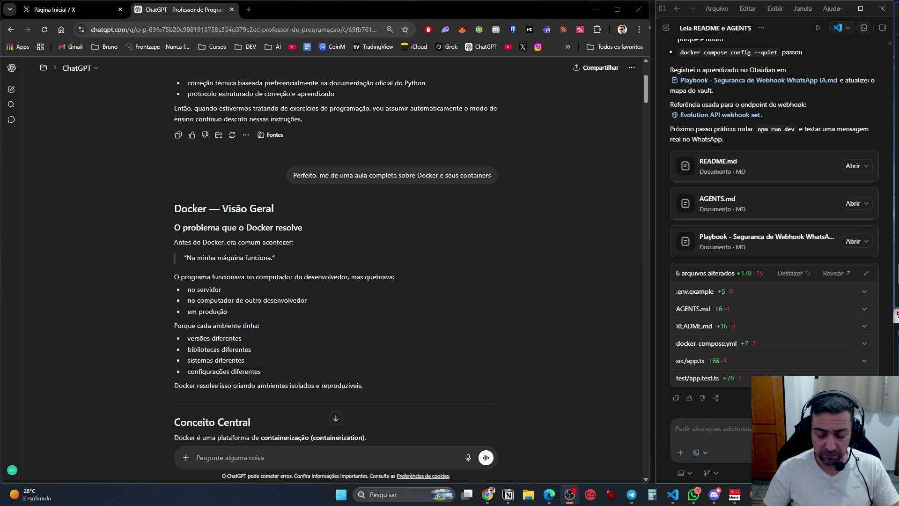
{"action": "key", "text": "ctrl+super+Right"}
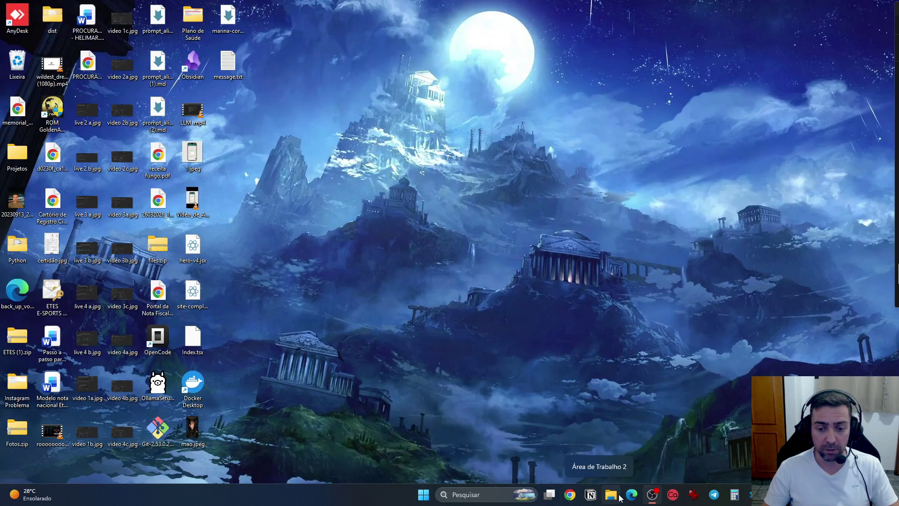
- Open PowerShell in the Projetos\Whats_app\Marina-Whats-meu-negocio folder via File Explorer's Abrir no Terminal
{"action": "left_click", "coordinate": [611, 494]}
{"action": "left_click", "coordinate": [36, 175]}
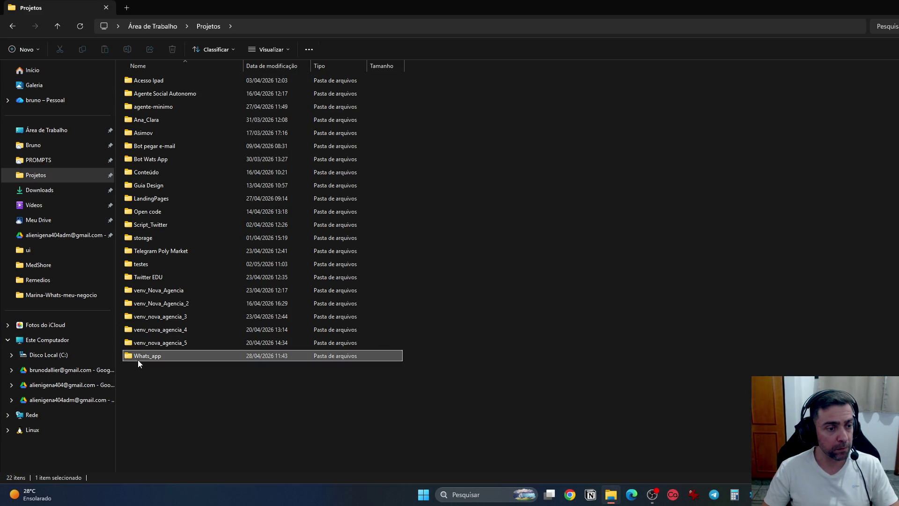
{"action": "double_click", "coordinate": [138, 357]}
{"action": "left_click", "coordinate": [150, 68]}
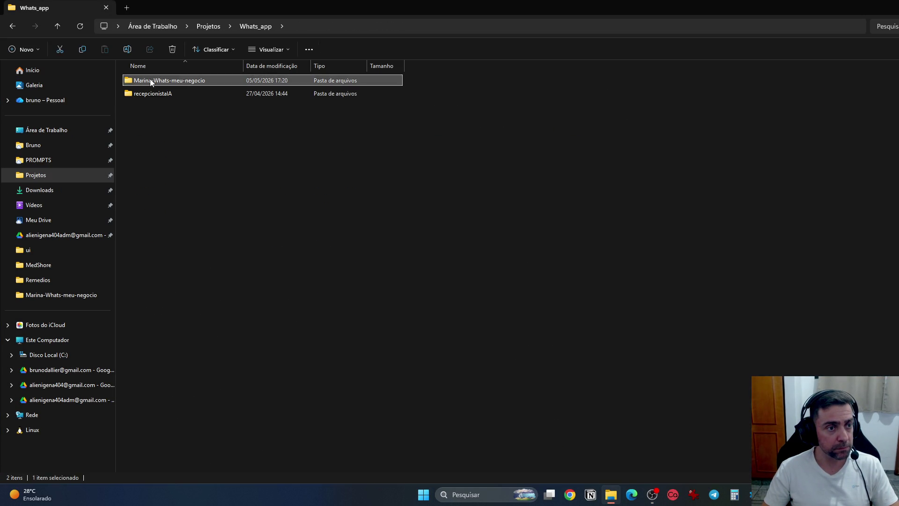
{"action": "double_click", "coordinate": [150, 79]}
{"action": "right_click", "coordinate": [606, 299]}
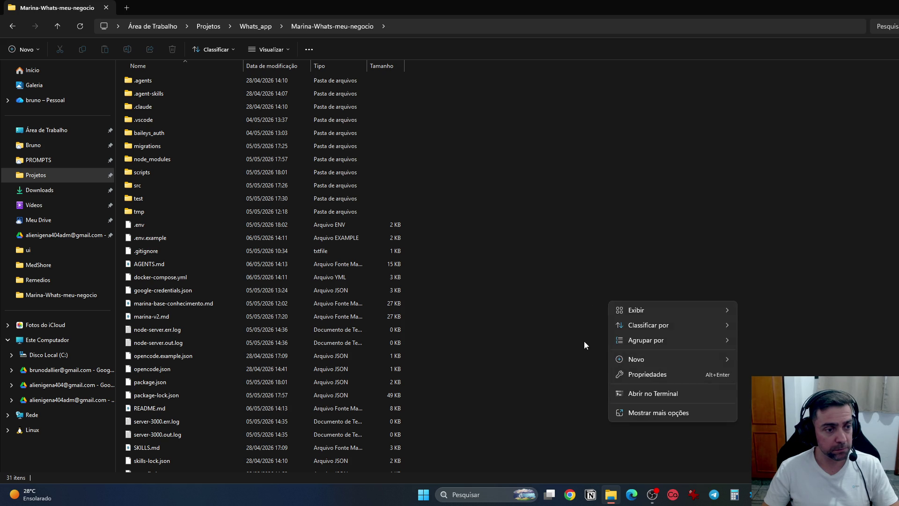
{"action": "left_click", "coordinate": [651, 393]}
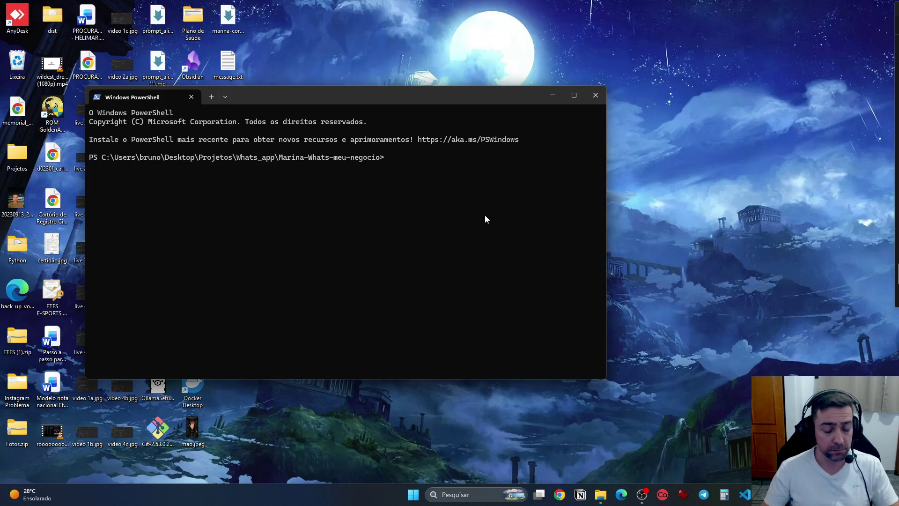
- Start the server with npm run dev, check the Telegram bot chat, and return to Desktop 1
{"action": "type", "text": "npm run dev"}
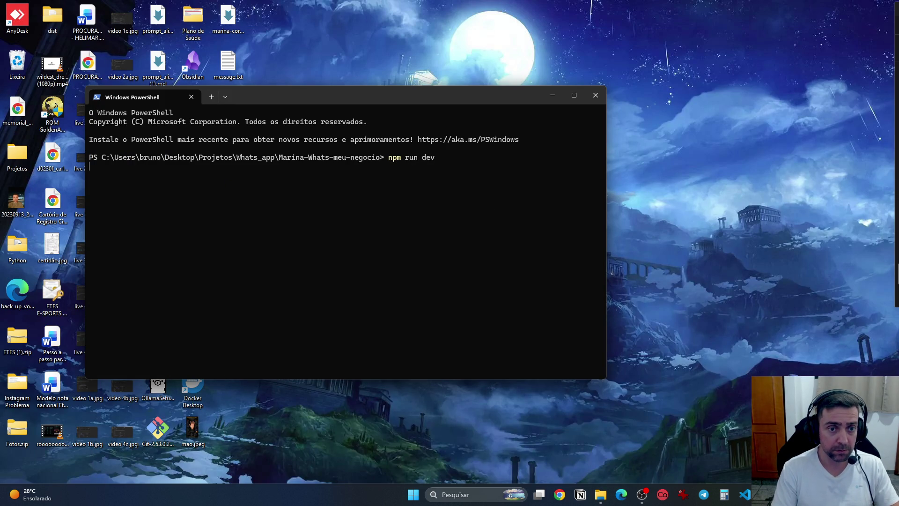
{"action": "key", "text": "Return"}
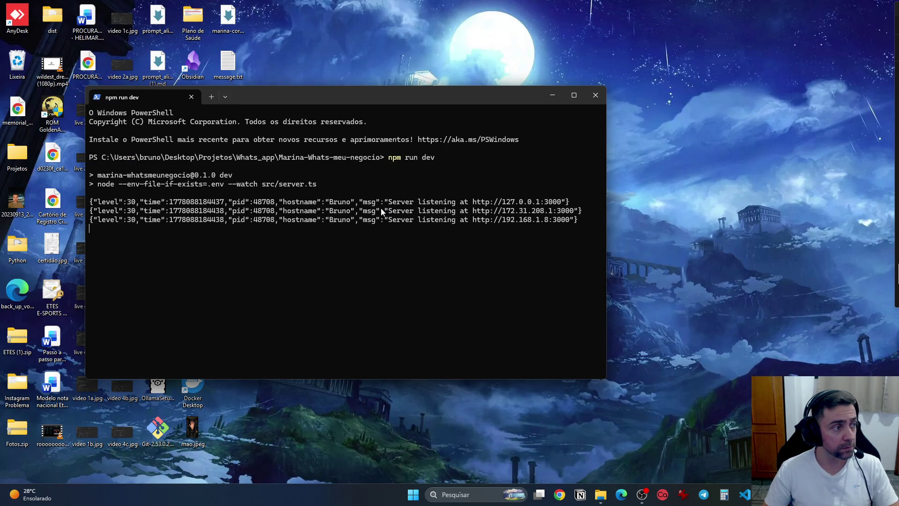
{"action": "key", "text": "ctrl+super+Left"}
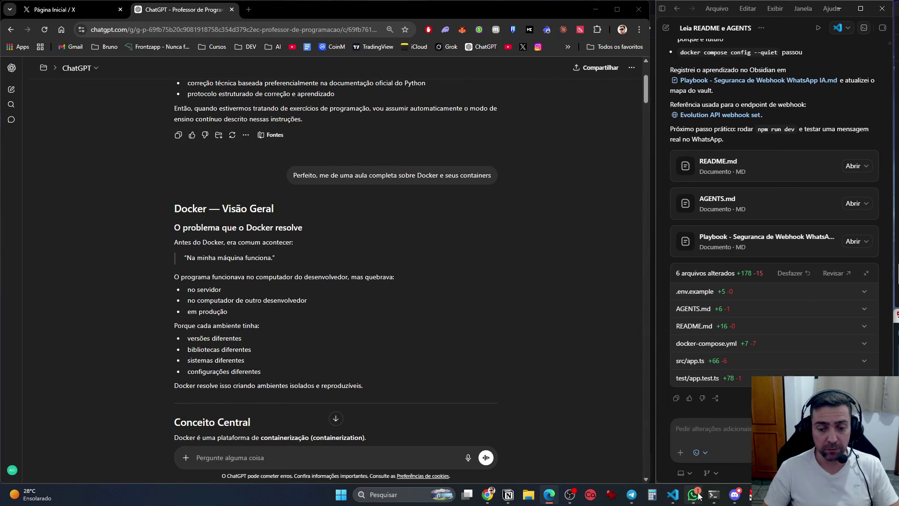
{"action": "mouse_move", "coordinate": [695, 495]}
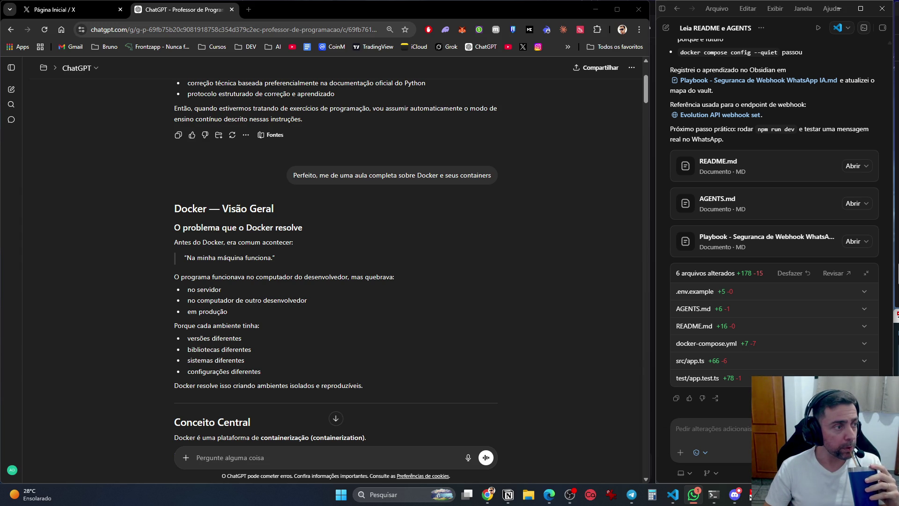
{"action": "left_click", "coordinate": [631, 495]}
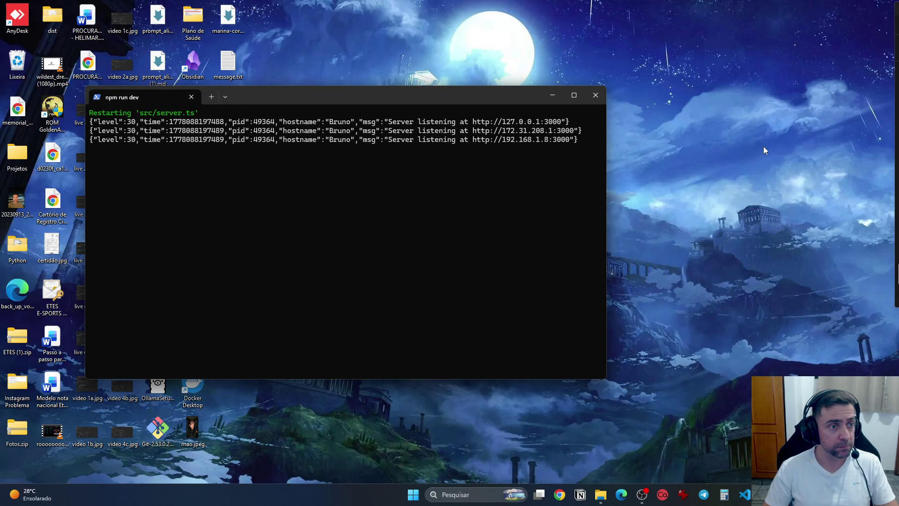
{"action": "key", "text": "super"}
{"action": "key", "text": "super"}
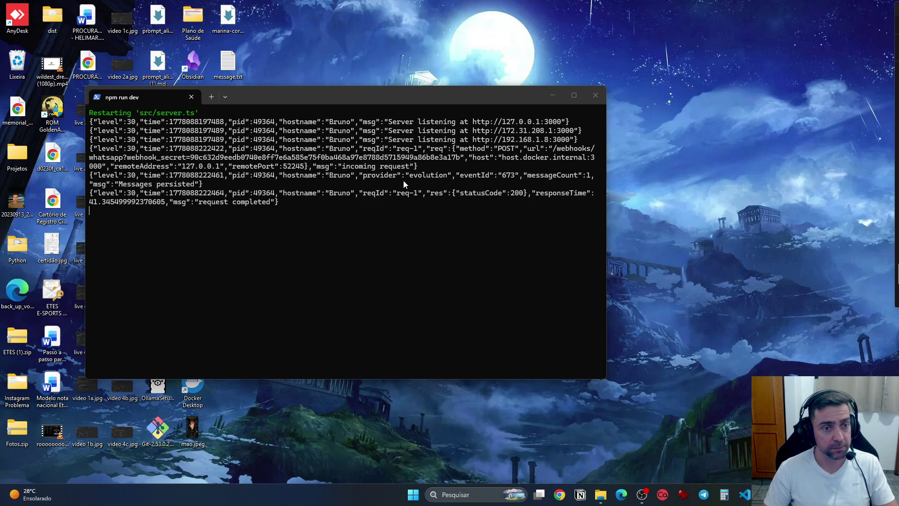
{"action": "key", "text": "ctrl+super+Left"}
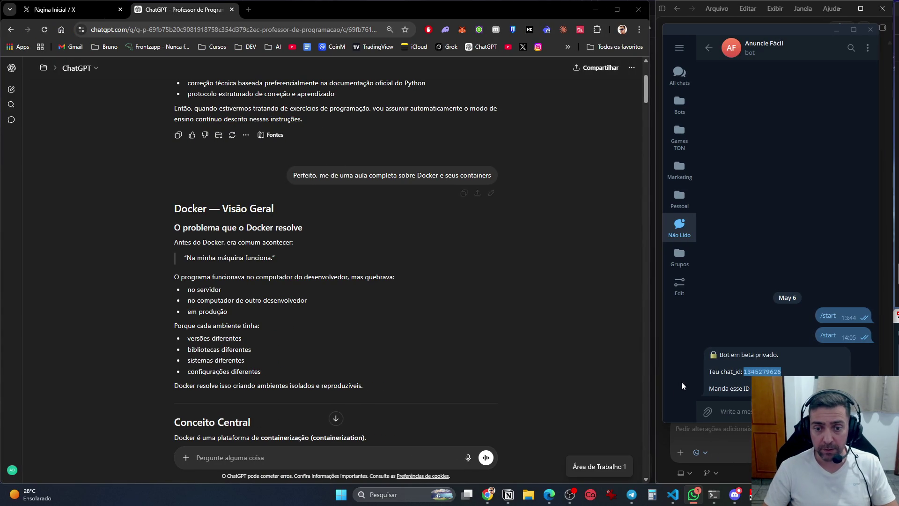
- Bring the Codex webhook-security summary back in front of the Telegram chat
{"action": "left_click", "coordinate": [688, 429]}
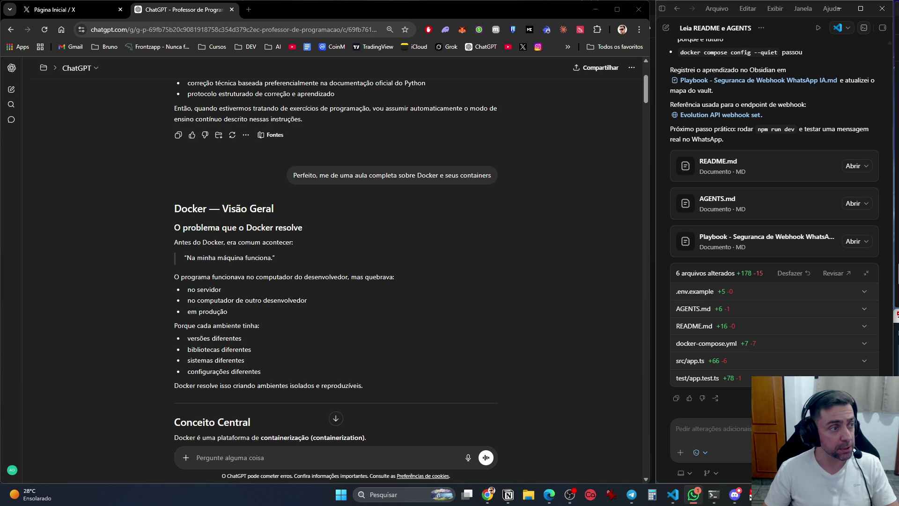
- Take a snip, then open the 'Automação de WhatsApp com inteligência artificial' Claude chat in a new tab
{"action": "key", "text": "super+shift+s"}
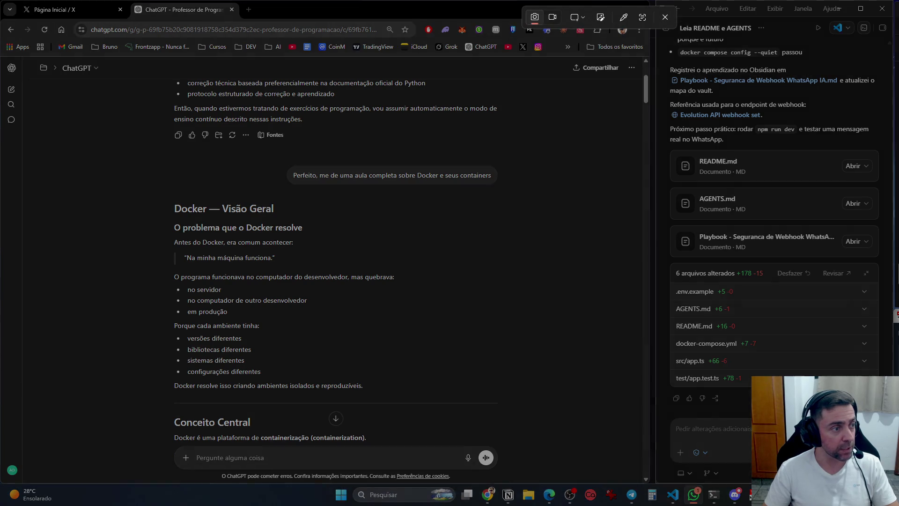
{"action": "key", "text": "Escape"}
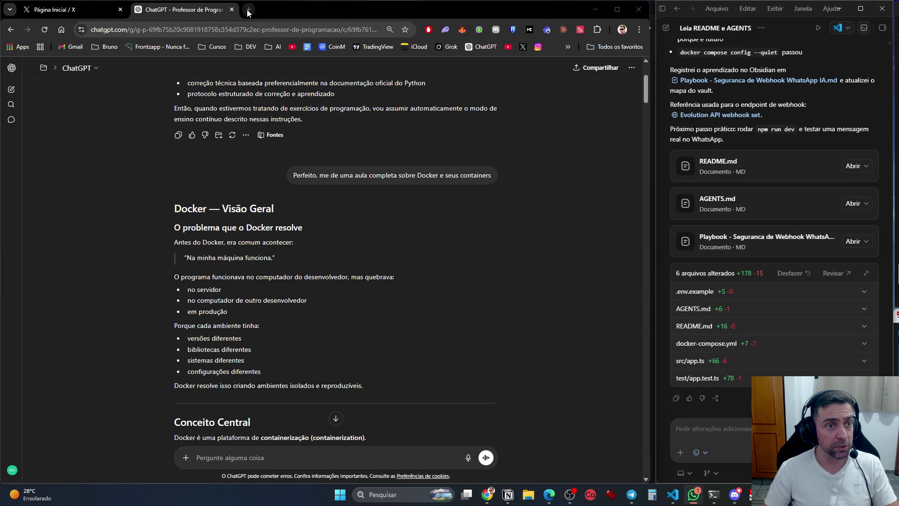
{"action": "left_click", "coordinate": [248, 9]}
{"action": "type", "text": "clau"}
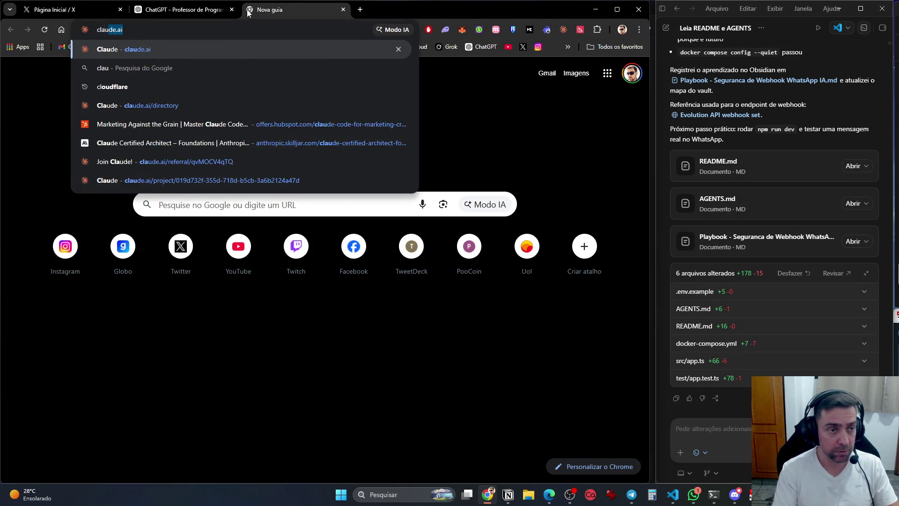
{"action": "key", "text": "Return"}
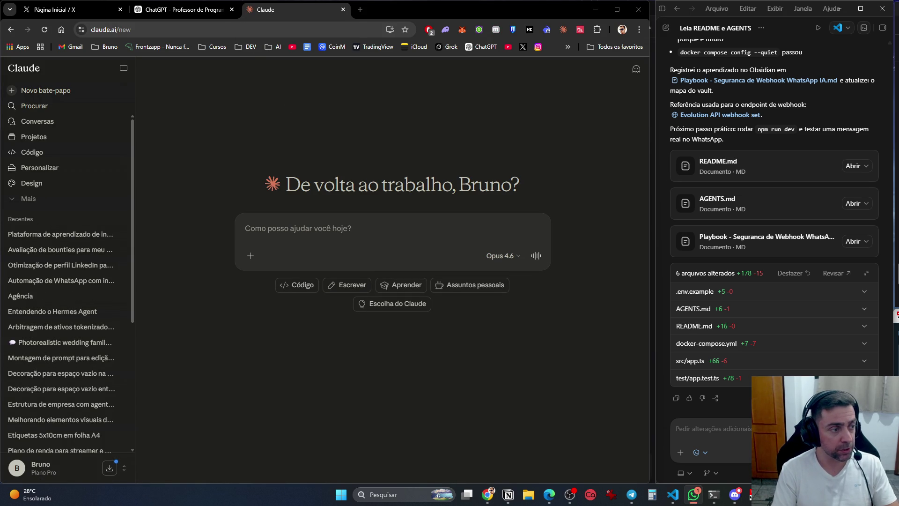
{"action": "left_click", "coordinate": [71, 137]}
{"action": "left_click", "coordinate": [269, 184]}
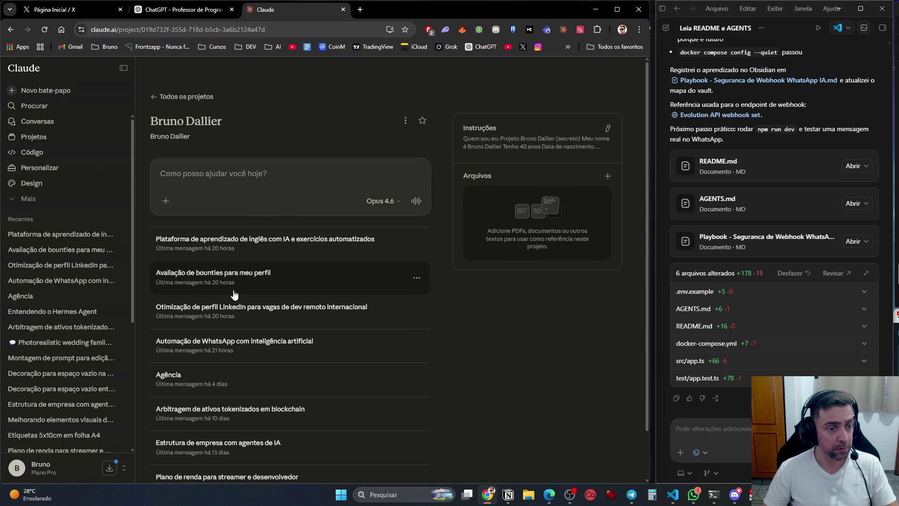
{"action": "left_click", "coordinate": [227, 351]}
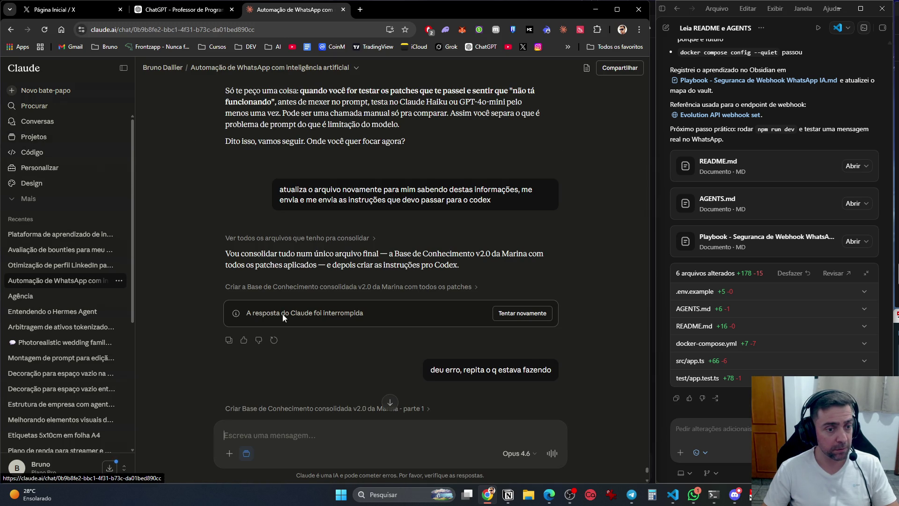
- Paste the screenshot into a new Claude message, then check WhatsApp and cancel a second capture
{"action": "key", "text": "ctrl+v"}
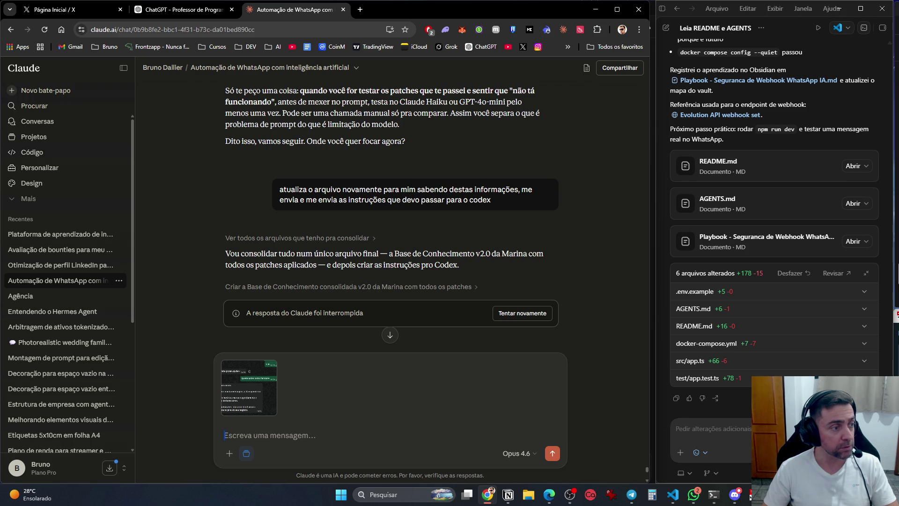
{"action": "key", "text": "alt+Tab"}
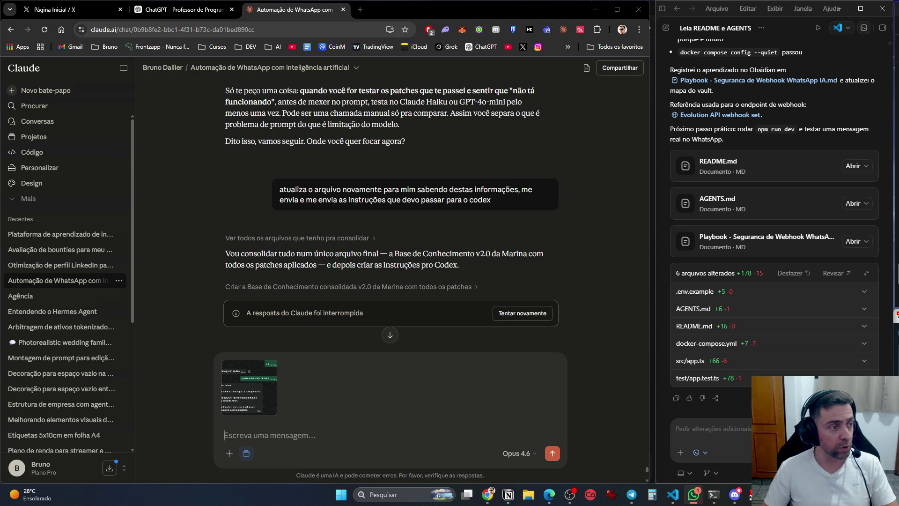
{"action": "key", "text": "super+shift+s"}
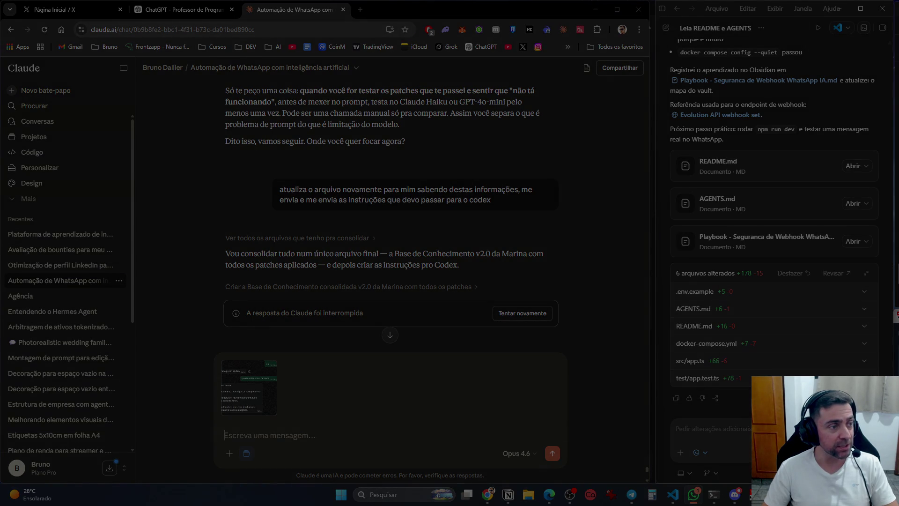
{"action": "key", "text": "Escape"}
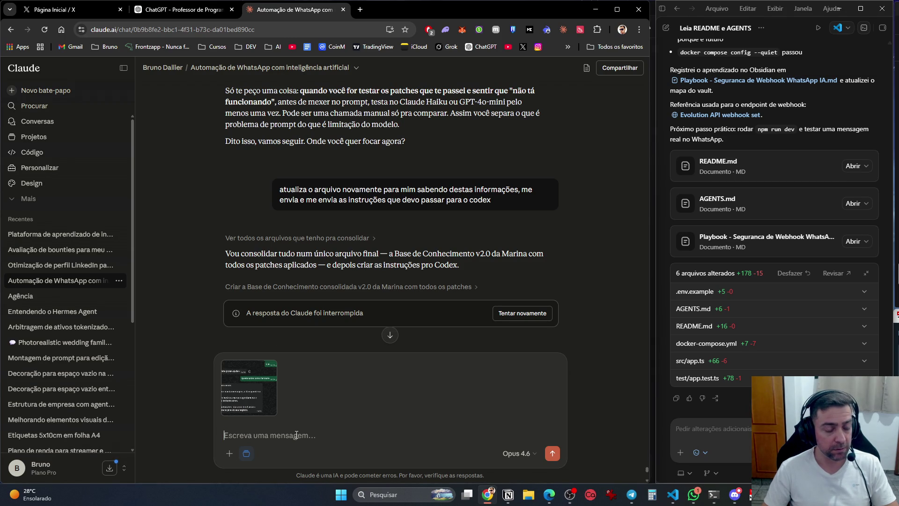
- Write 'Analise as prints' and a second line 'Repare que ocorre erros de portugues, temos que fazer algo'
{"action": "type", "text": "Analise as prints."}
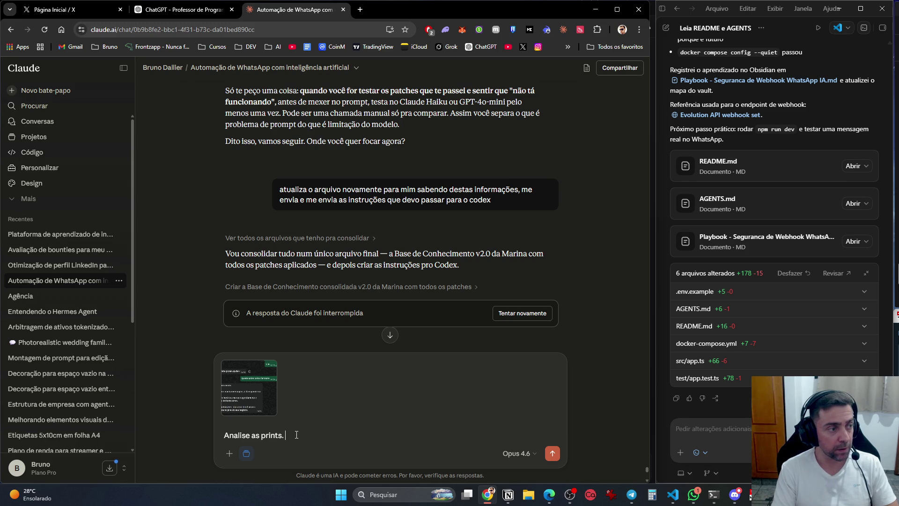
{"action": "key", "text": "shift+Return"}
{"action": "type", "text": "Repar"}
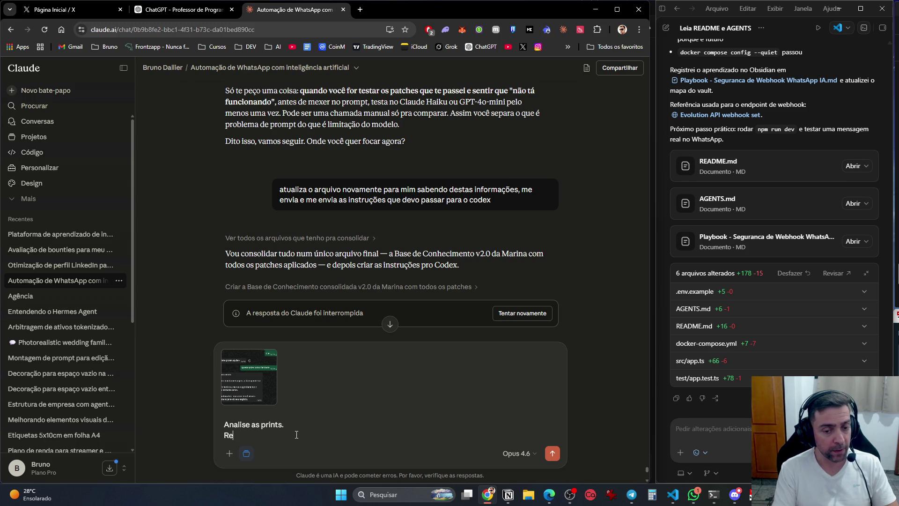
{"action": "type", "text": "e que "}
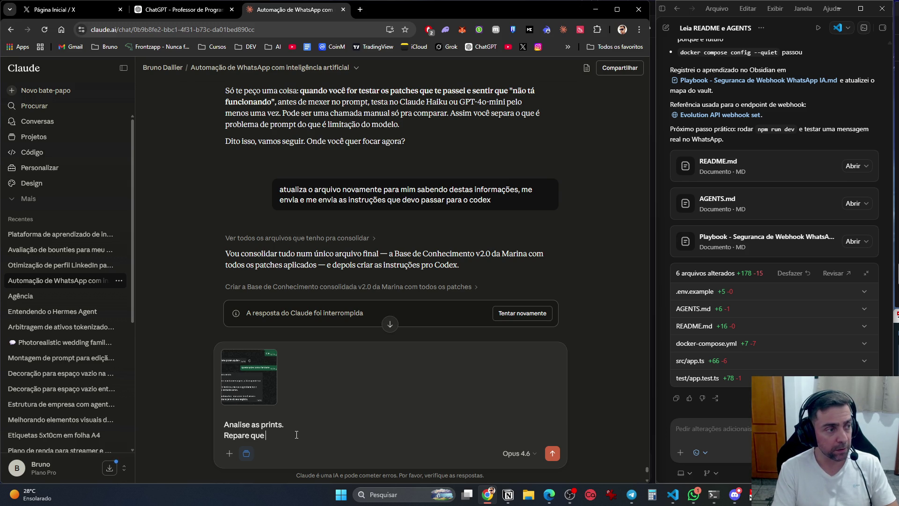
{"action": "type", "text": "ocorre "}
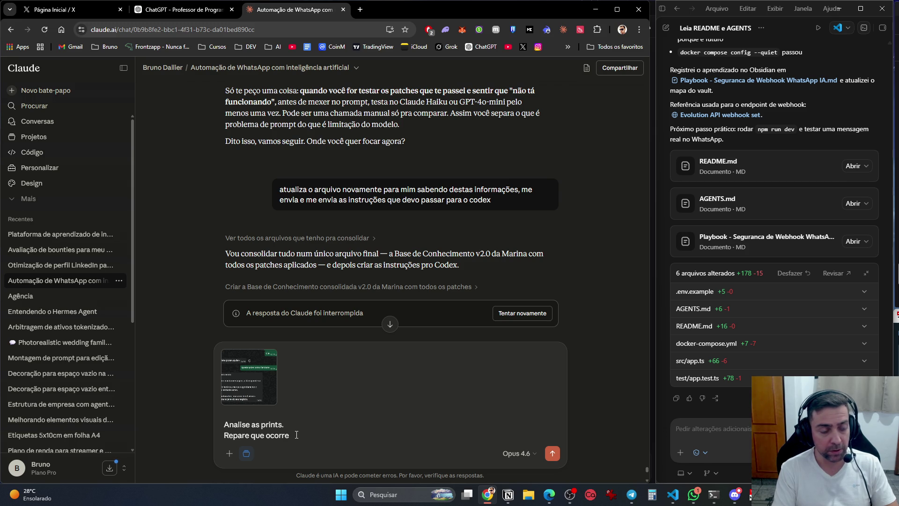
{"action": "type", "text": "erros de portugues, "}
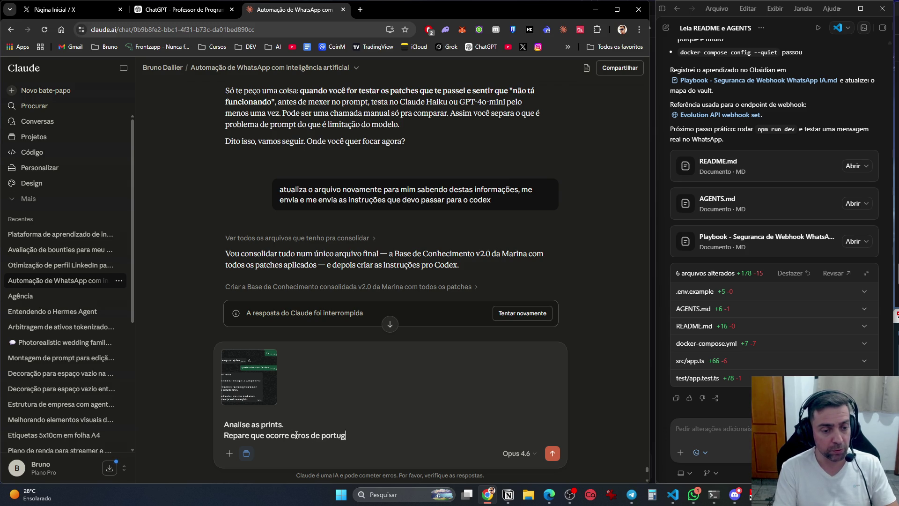
{"action": "type", "text": "temos que"}
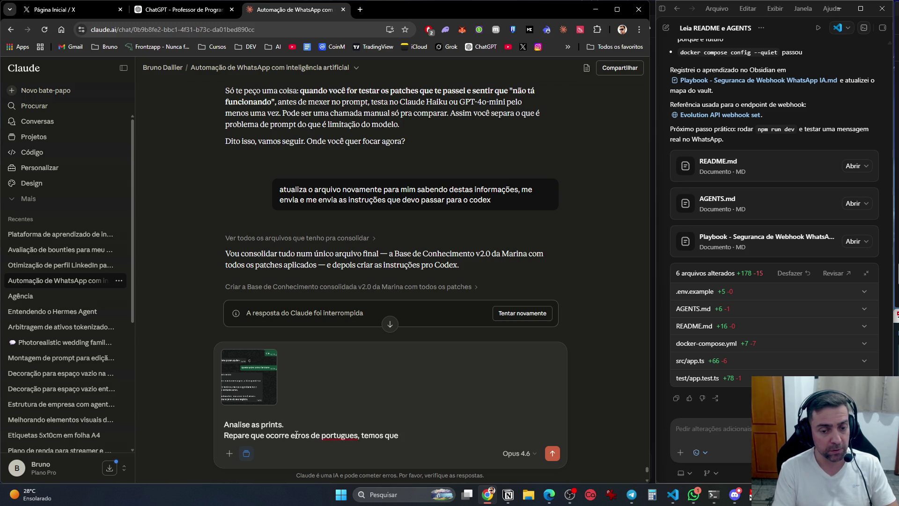